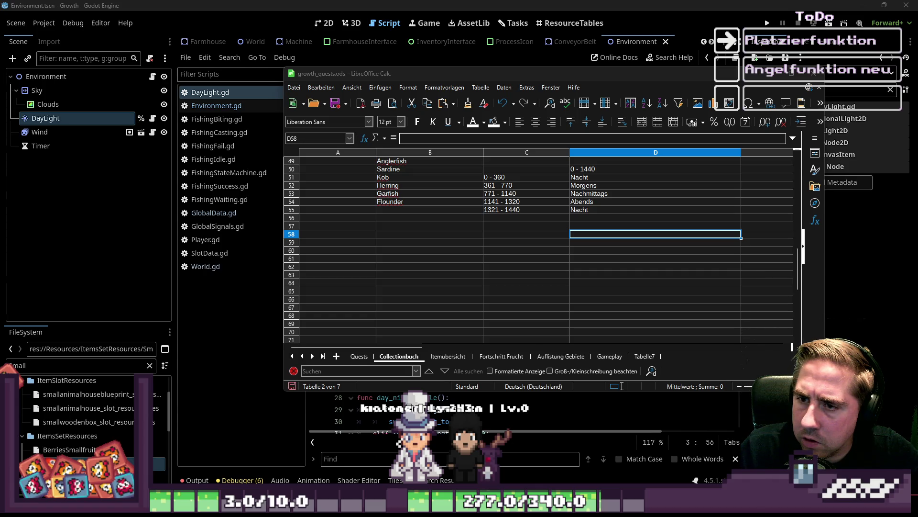
Step: Correct C52–C54 boundaries to 360 - 770, 770 - 1140 and 1140 - 1320
left_click(509, 184)
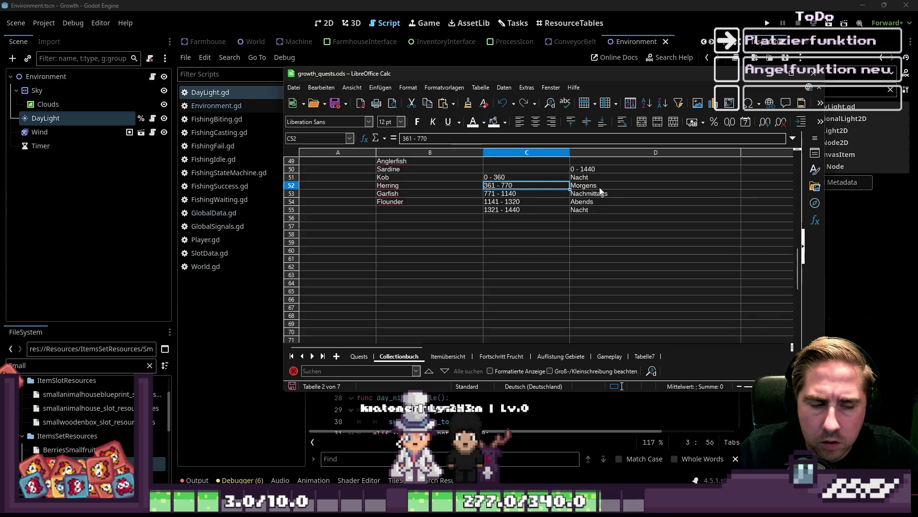
key("F2")
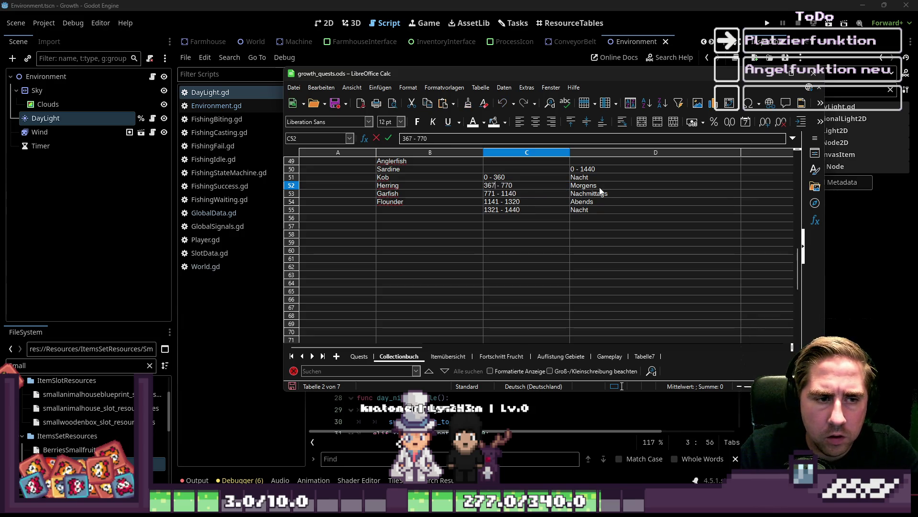
key("BackSpace")
type("0")
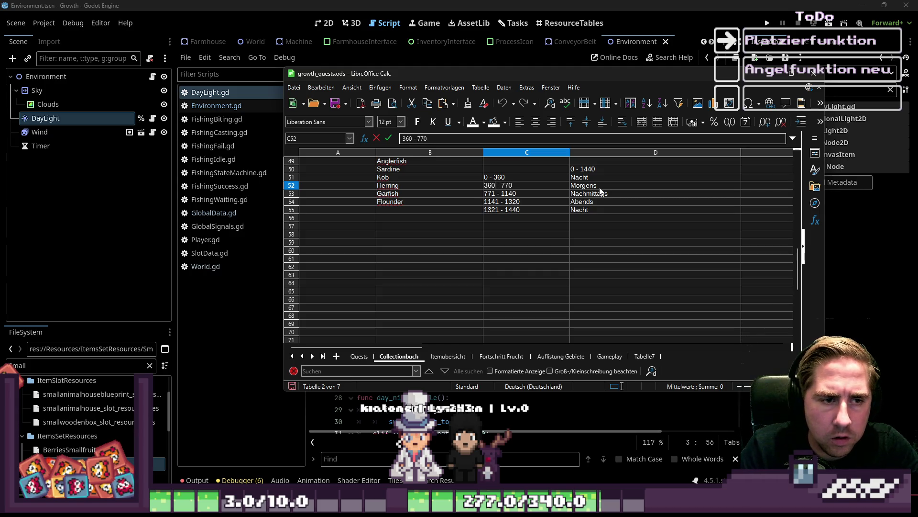
key("Return")
key("F2")
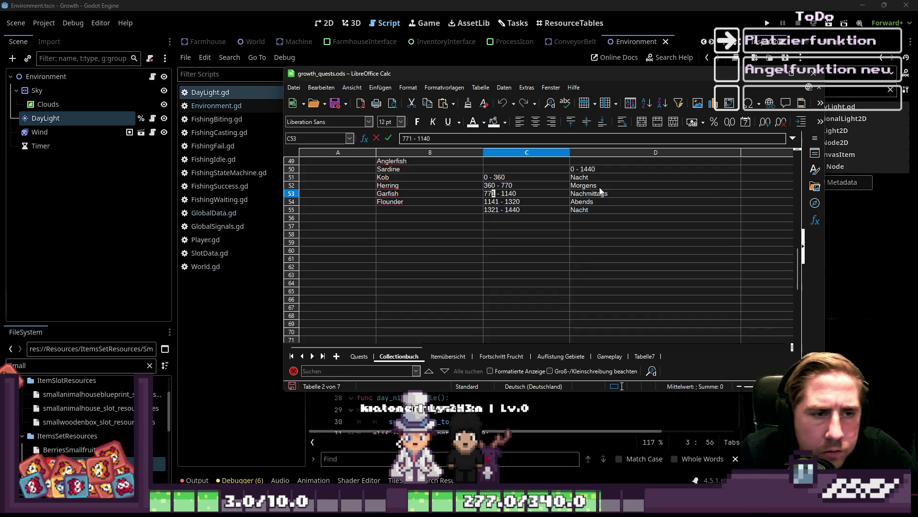
type("0")
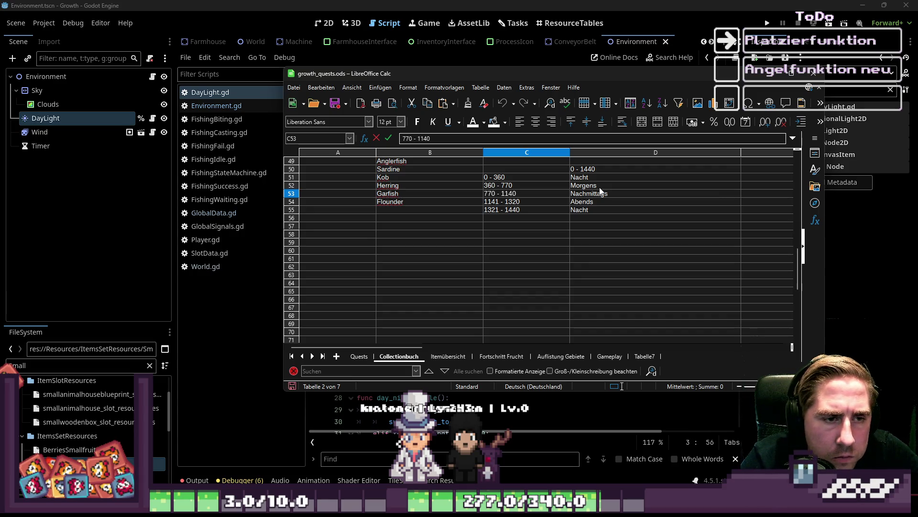
key("Return")
key("F2")
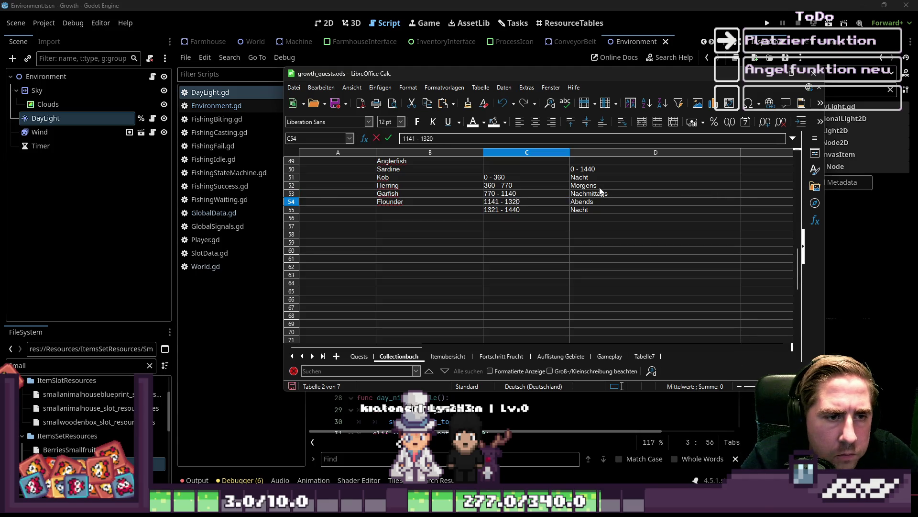
key("Delete")
type("0")
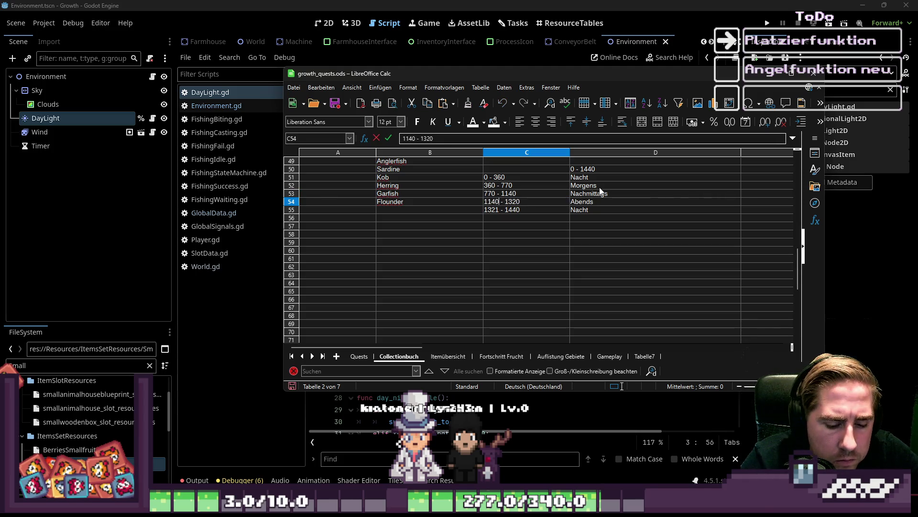
key("Return")
Step: Change C55 to start at 1320 and append ' / 0', giving 1320 - 1440 / 0
key("F2")
key("Left")
key("Left")
key("Left")
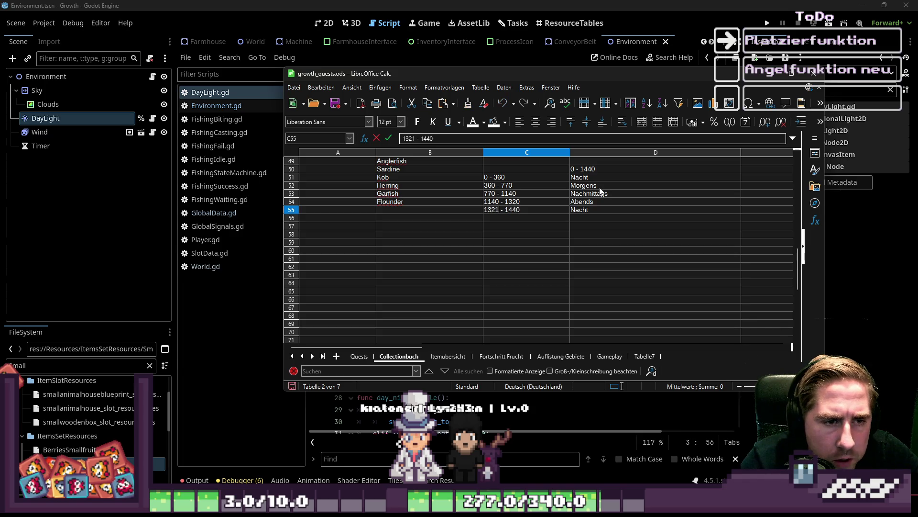
key("Delete")
type("0")
key("Return")
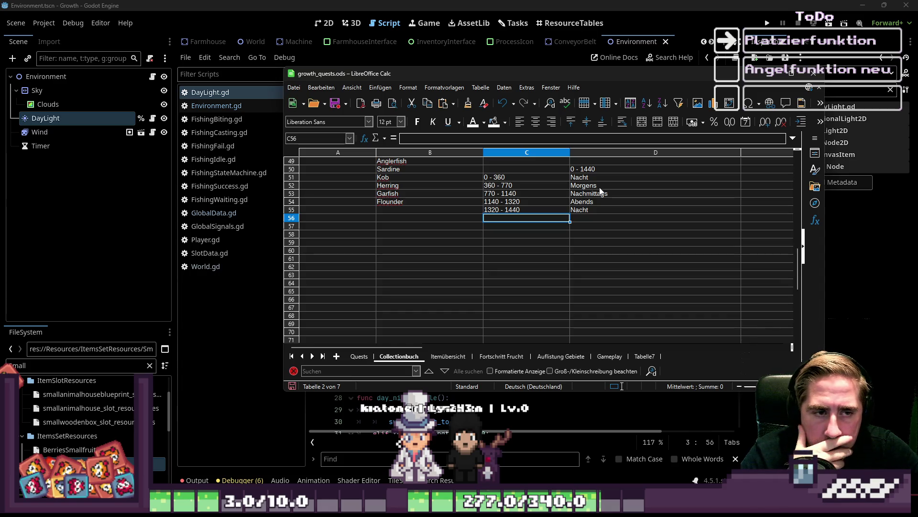
key("Up")
key("F2")
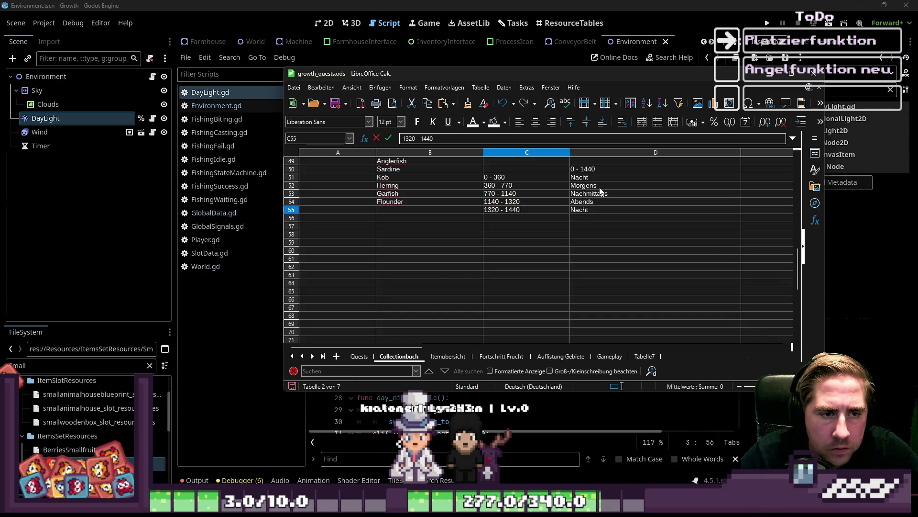
type("/ 0")
key("Return")
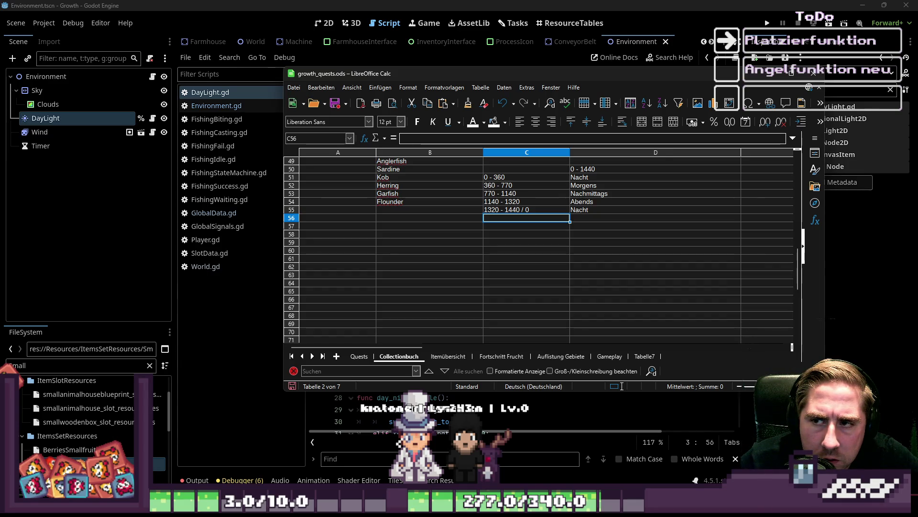
left_click(528, 258)
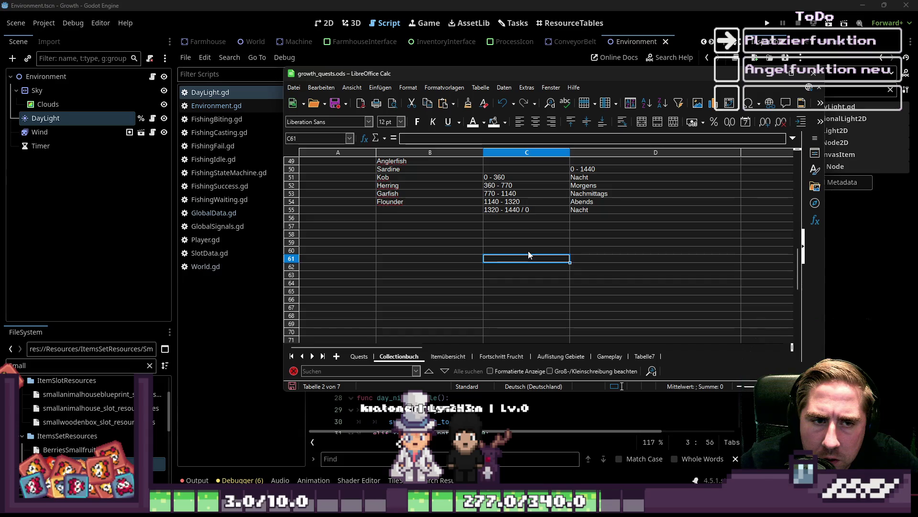
Step: Back in Godot, pass through GlobalData.gd, then show Environment.gd down to its count_wind function
key("alt+Tab")
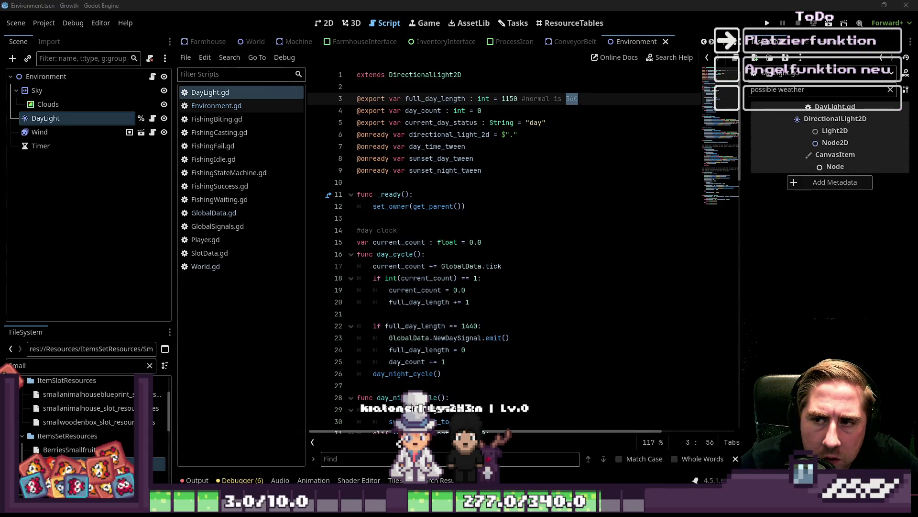
left_click(477, 199)
left_click(213, 213)
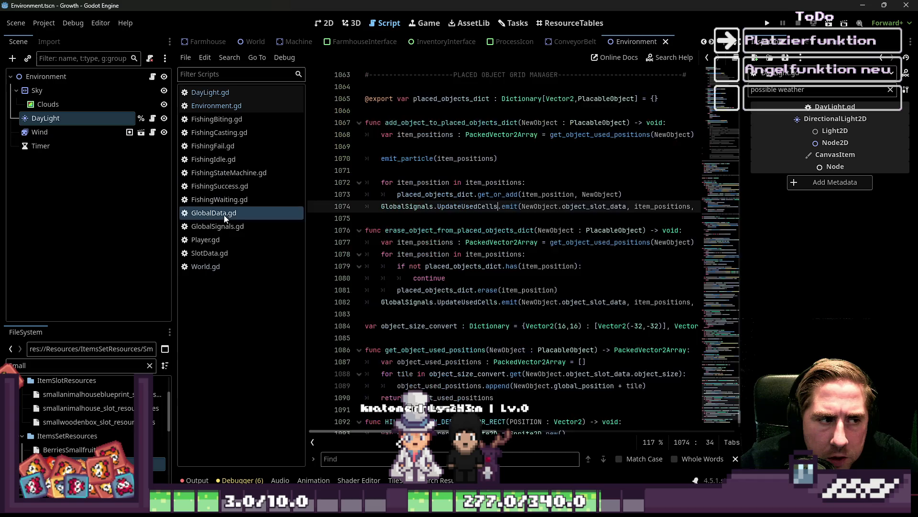
key("ctrl+End")
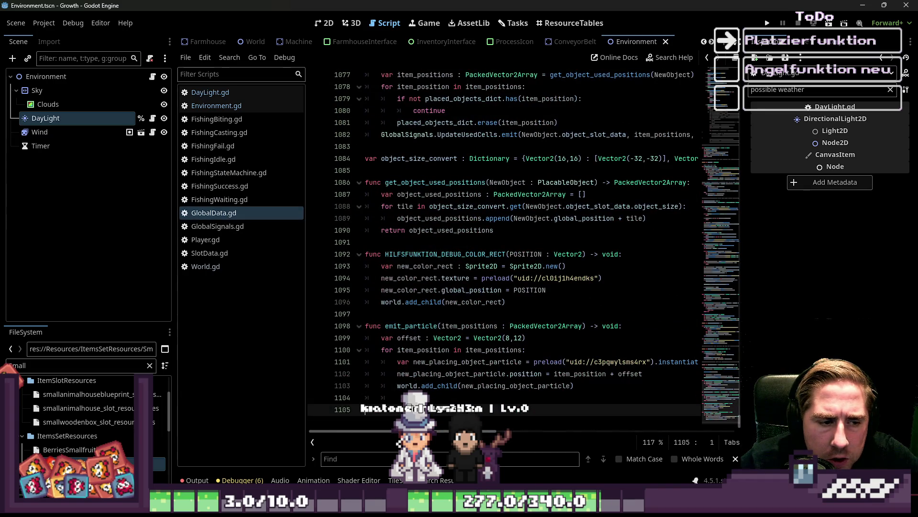
left_click(217, 105)
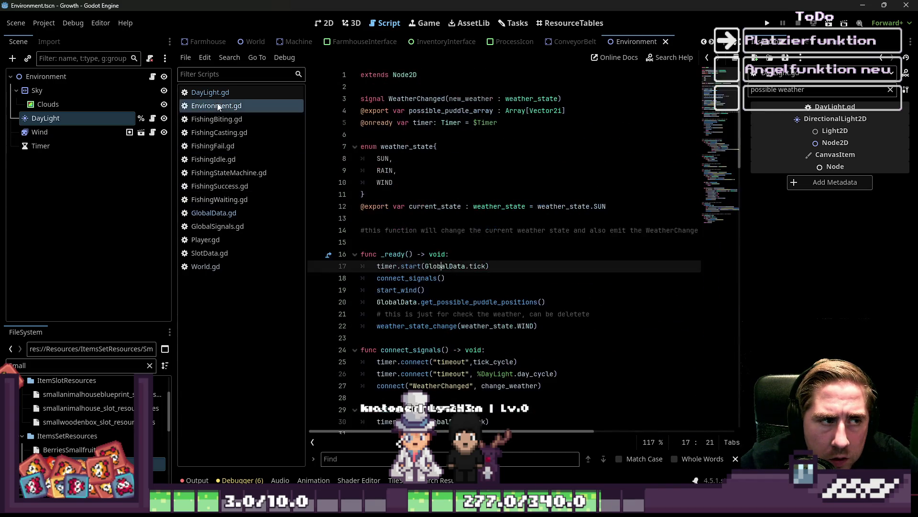
scroll(475, 255, "down", 5)
scroll(475, 255, "up", 5)
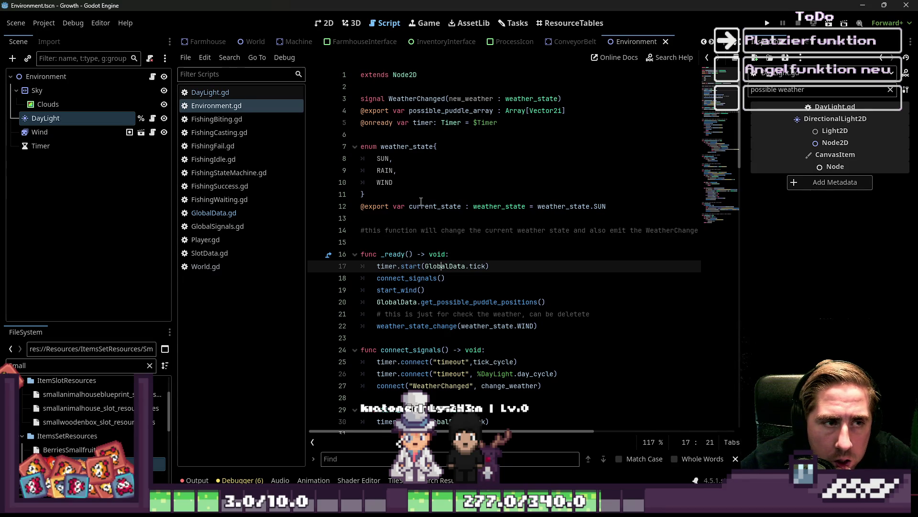
scroll(425, 211, "down", 14)
scroll(444, 273, "down", 13)
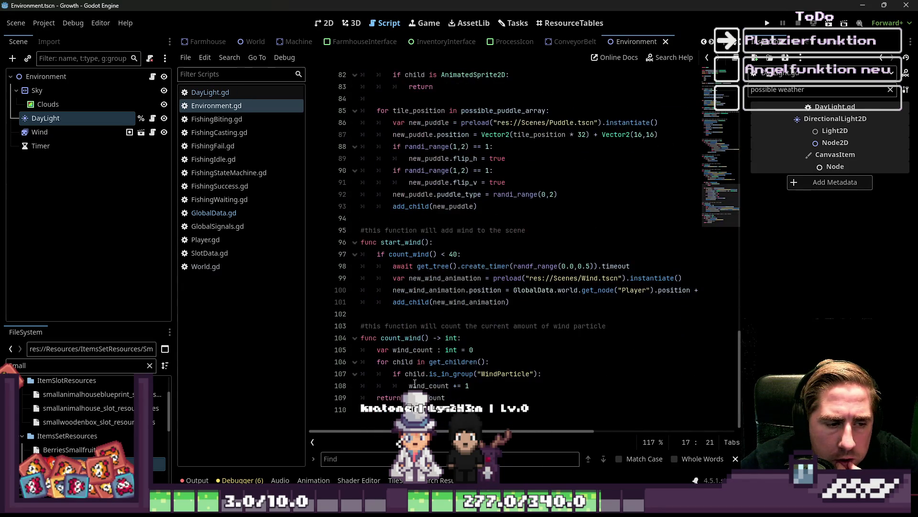
Step: Append a new function returning String to Environment.gd with a placeholder pass body
left_click(383, 410)
key("Return")
type("func ")
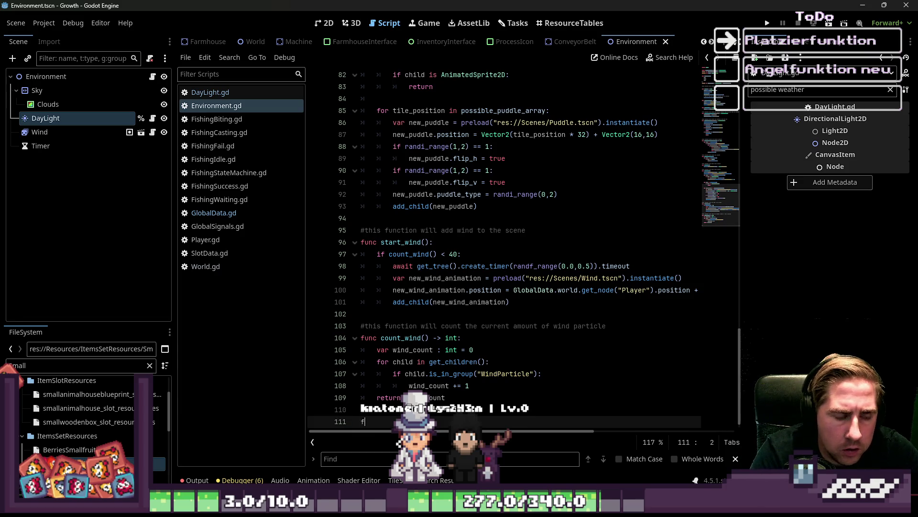
type("curr")
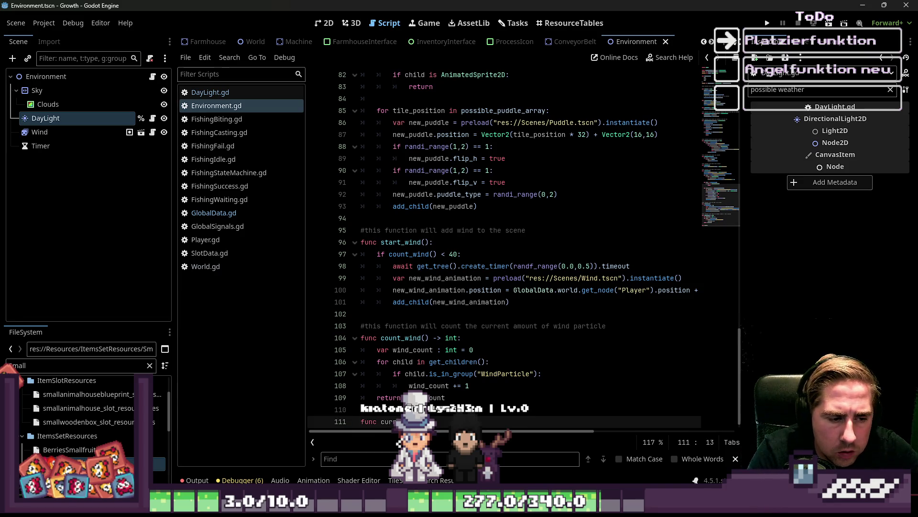
type("_")
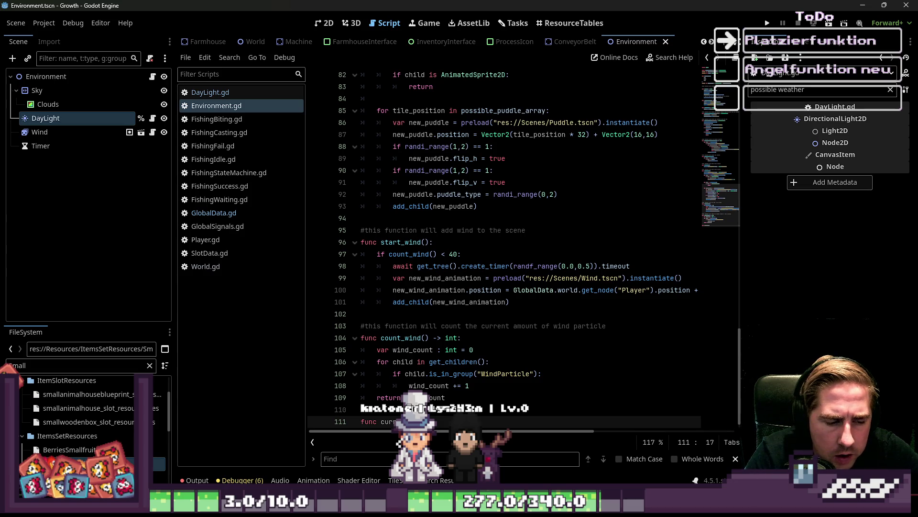
type("ime_of_da")
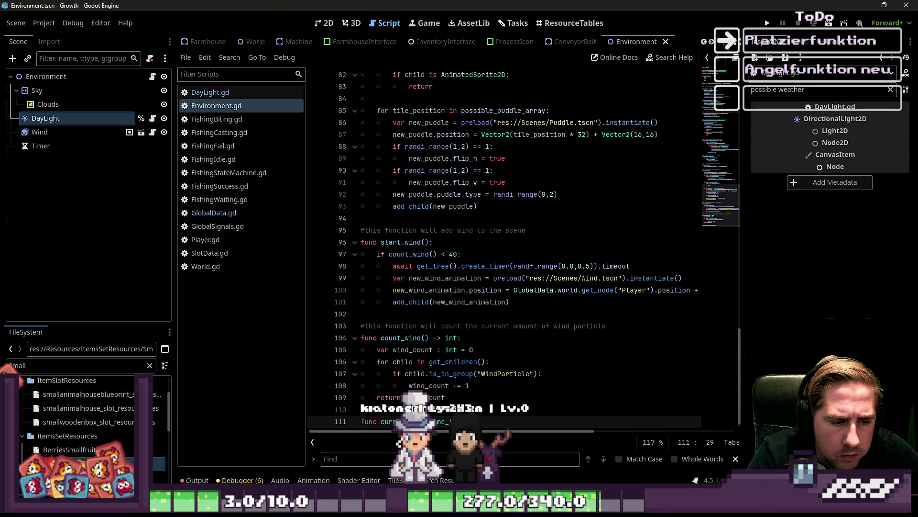
type(") ->")
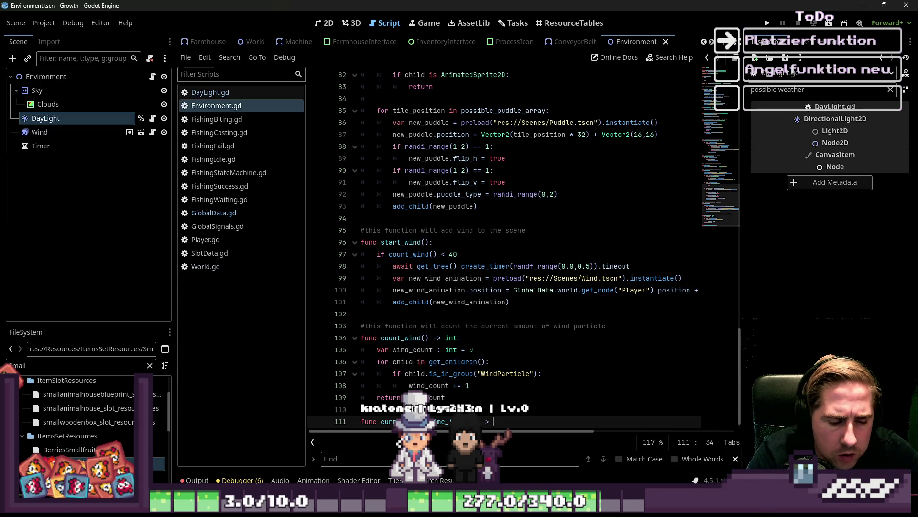
type("String")
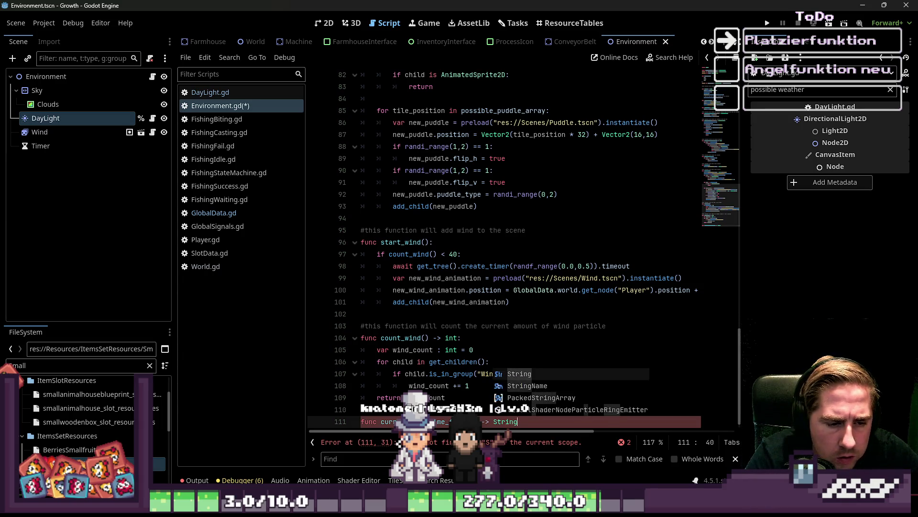
type(":")
key("Return")
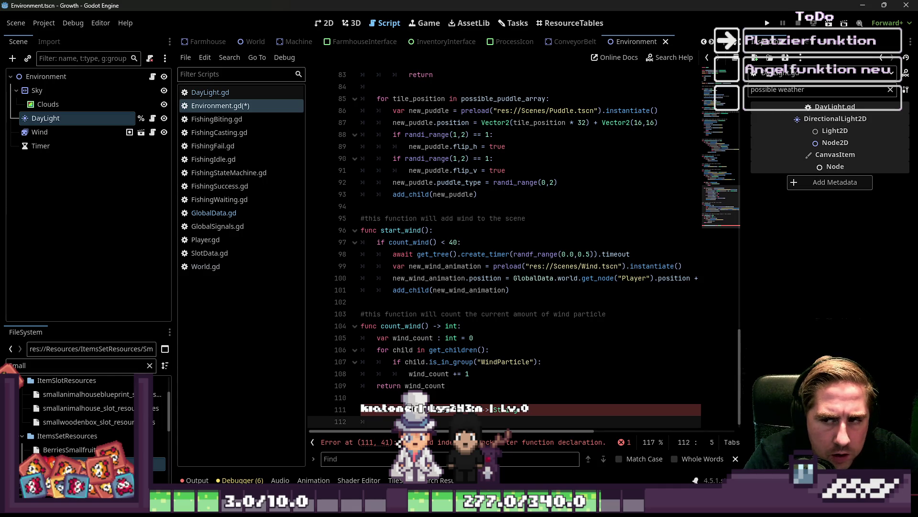
key("BackSpace")
key("BackSpace")
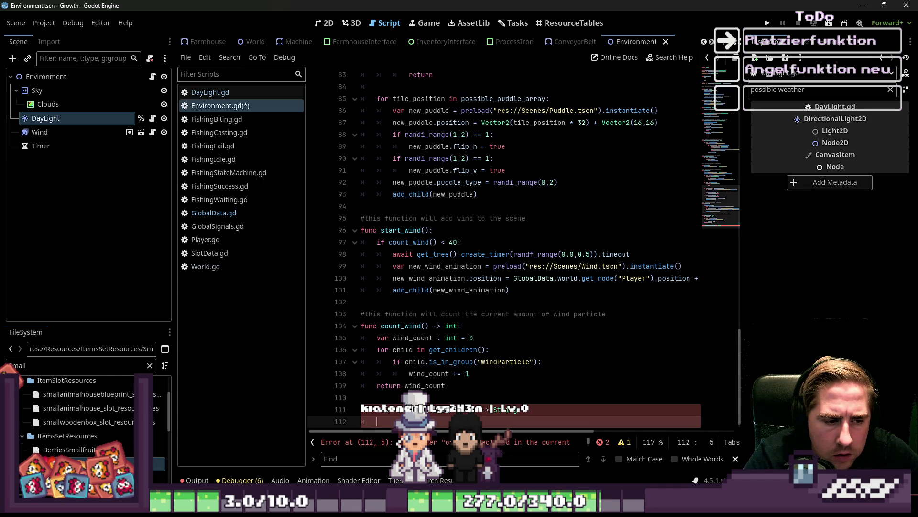
key("Return")
type("pass")
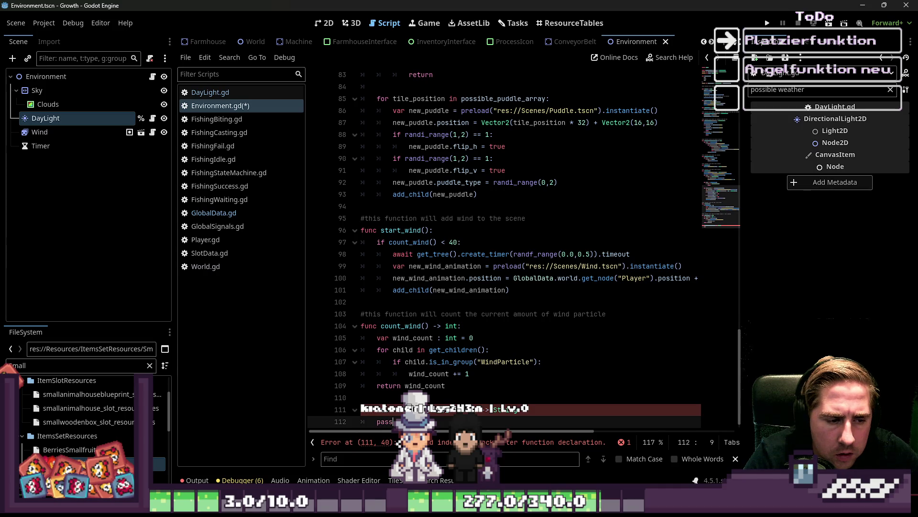
Step: Replace the placeholder pass on line 112 with return ""
key("Escape")
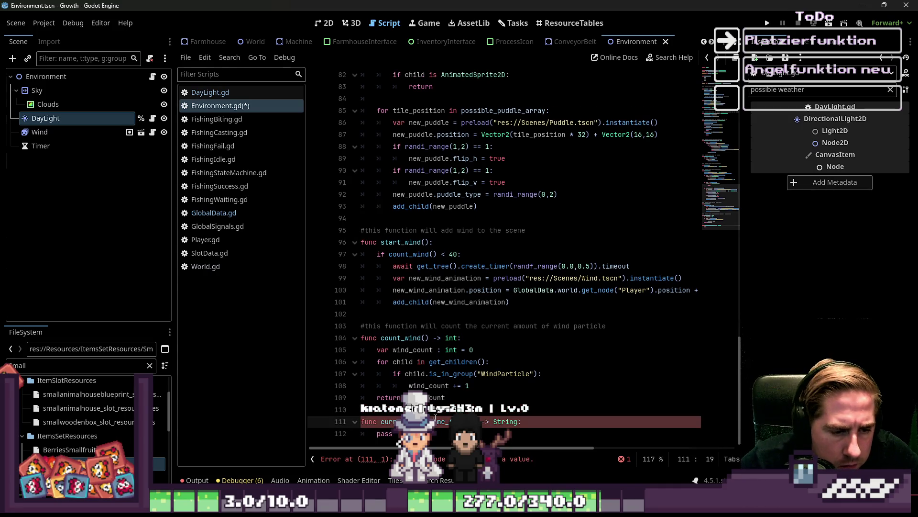
key("ctrl+d")
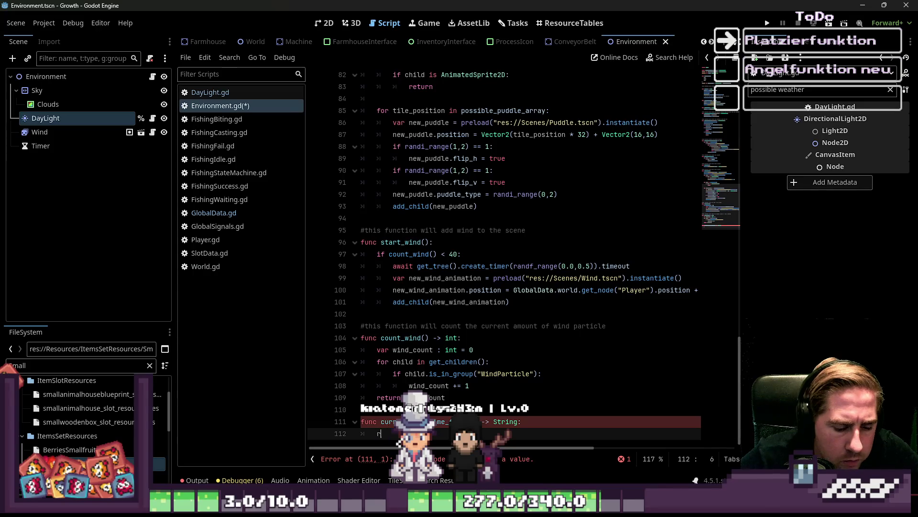
type("return \"\"")
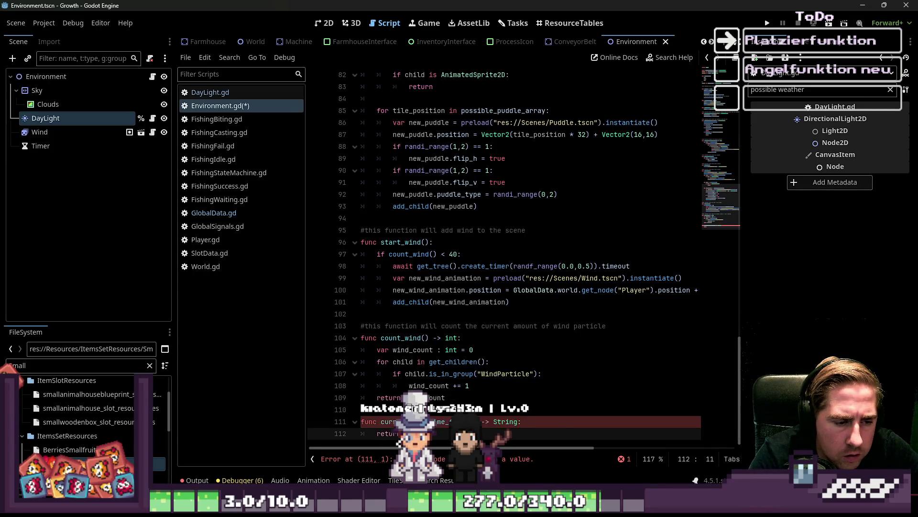
Step: Inspect the existing DayLight, day_cycle and tick_cycle timer connections in connect_signals
left_click(469, 422)
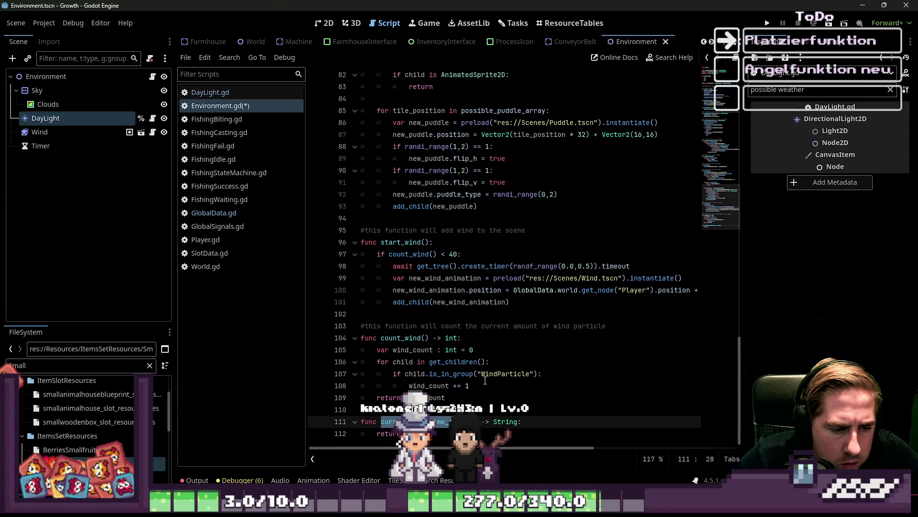
scroll(480, 344, "up", 10)
scroll(480, 345, "up", 7)
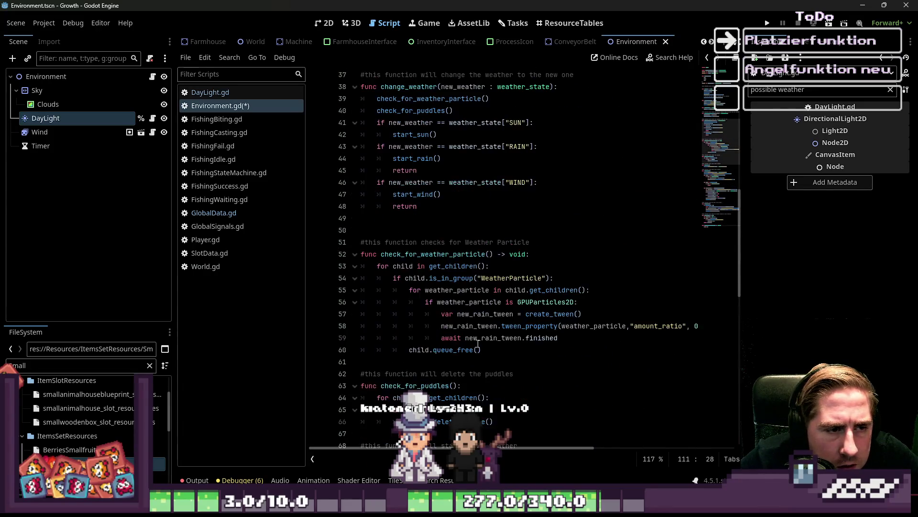
scroll(474, 329, "up", 5)
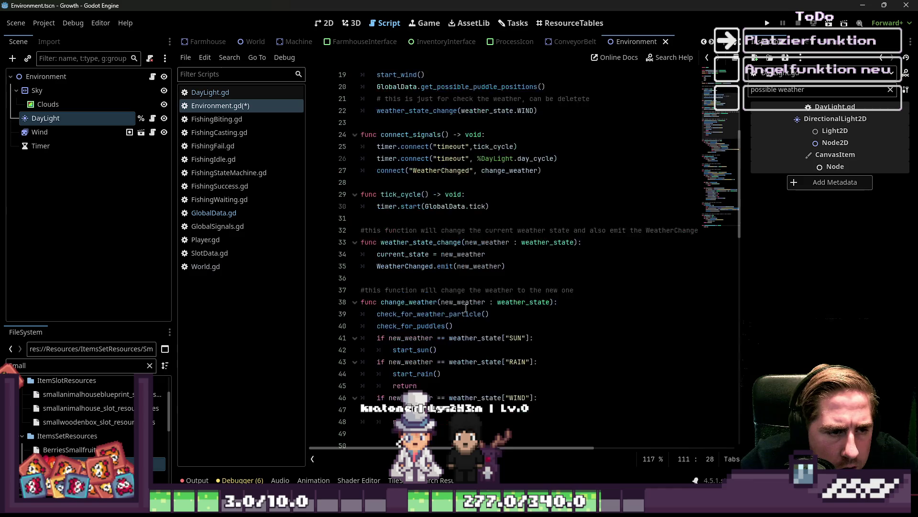
left_click(447, 233)
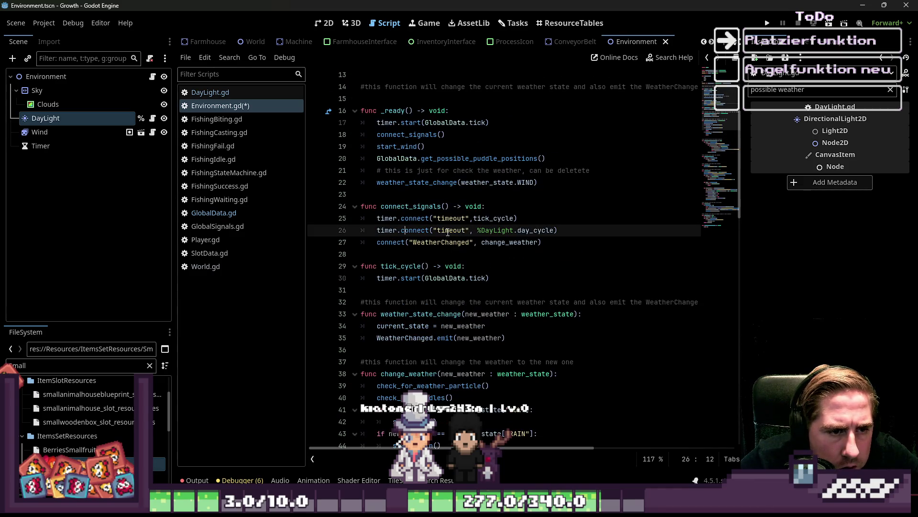
double_click(493, 233)
double_click(527, 232)
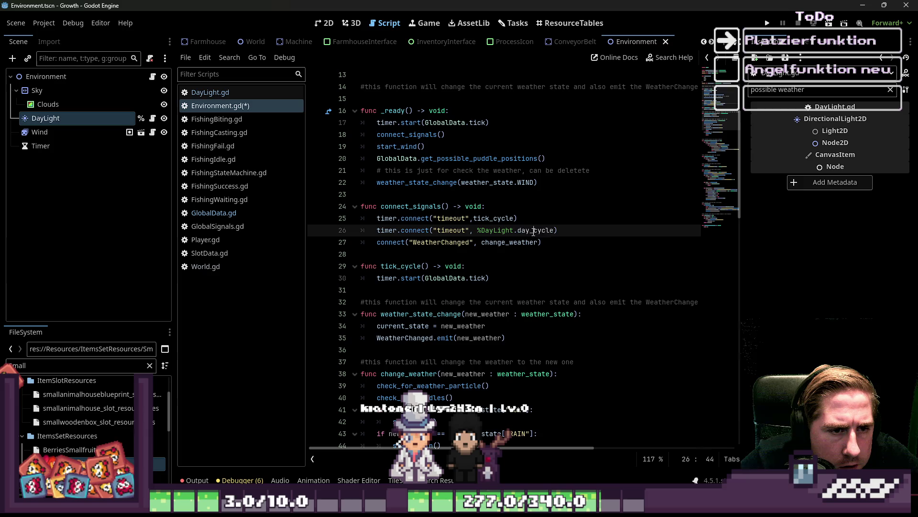
mouse_move(528, 232)
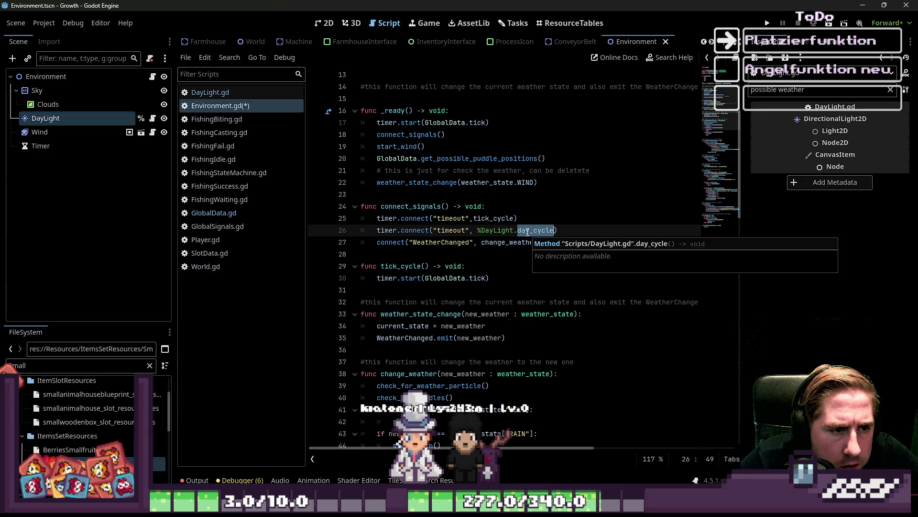
double_click(484, 231)
scroll(484, 231, "up", 1)
left_click(451, 266)
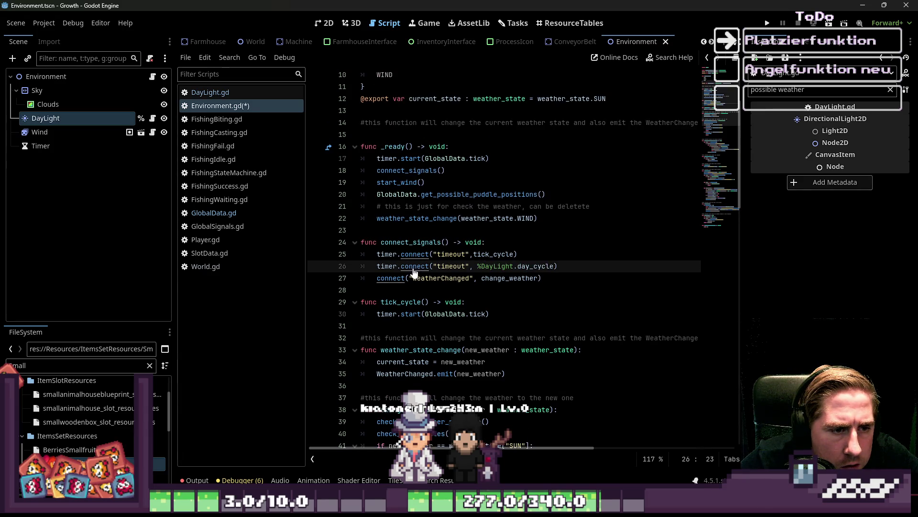
double_click(478, 254)
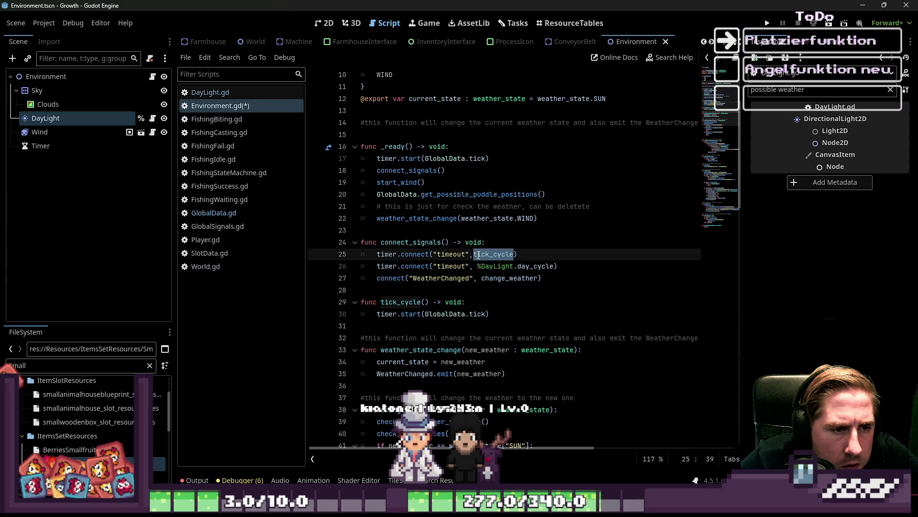
left_click(439, 266)
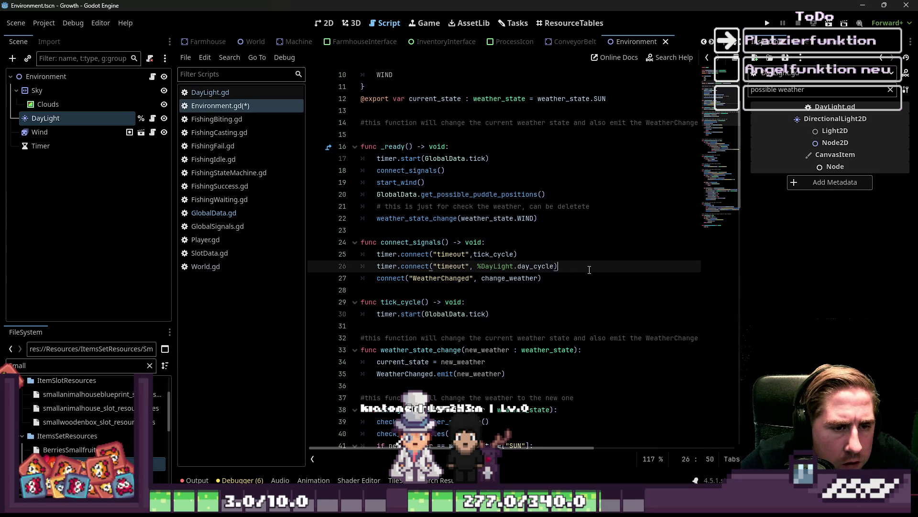
Step: Add line 27 connecting the timer to "current_day_time_frame"
key("Return")
type("timer.c")
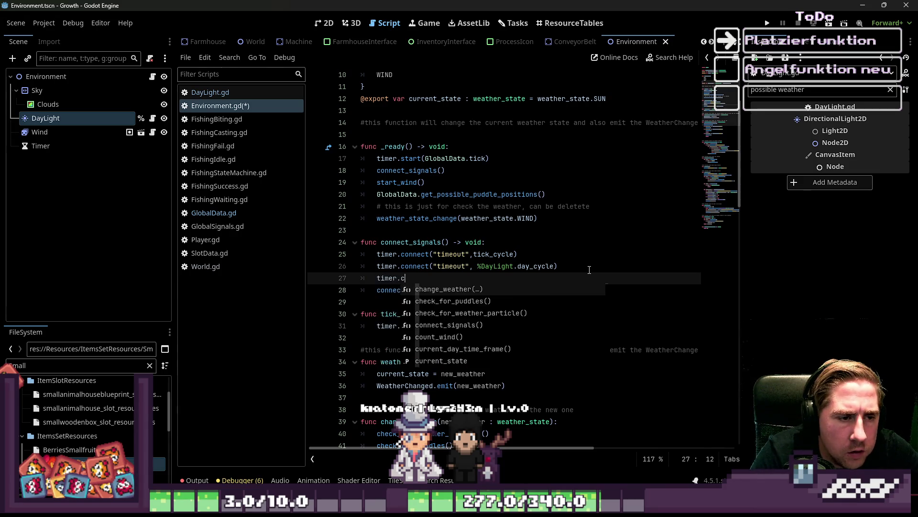
type("onnect")
key("Return")
type("\"")
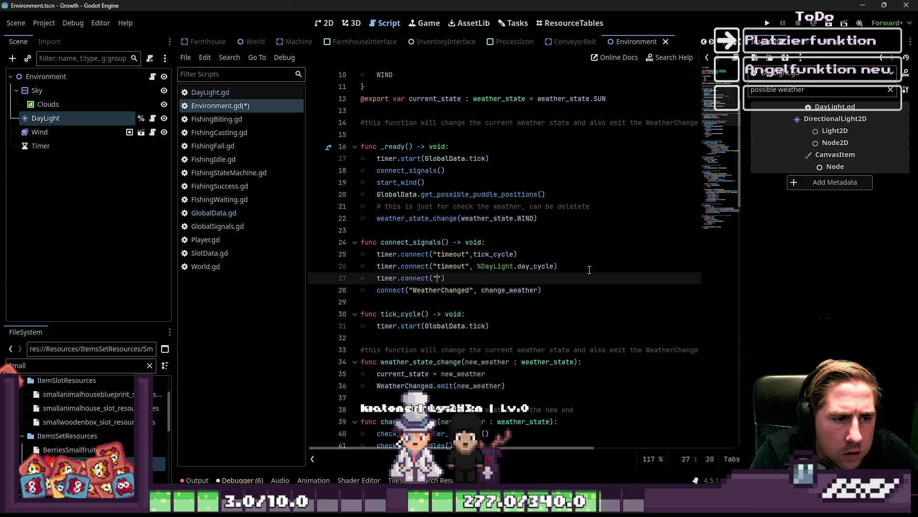
key("Return")
type(",")
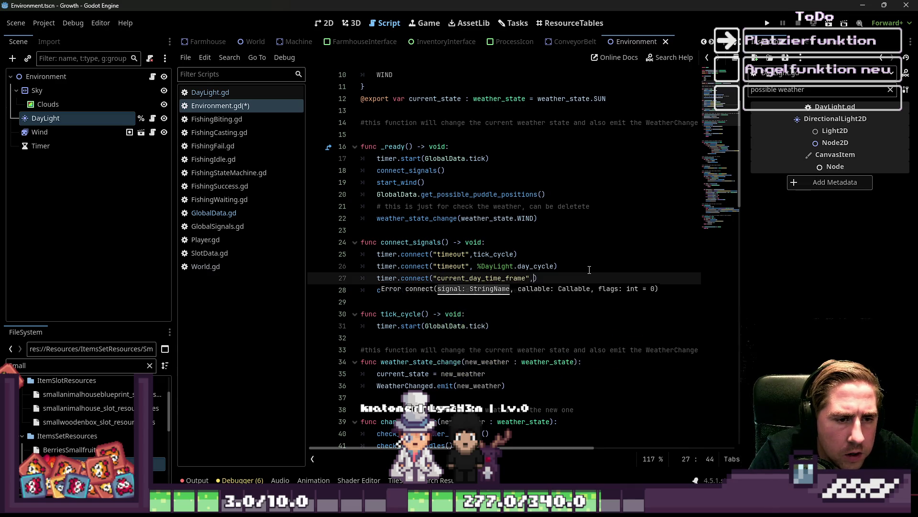
key("BackSpace")
Step: Insert the timeout signal into line 27's connect call
key("ctrl+Left")
key("ctrl+Left")
key("ctrl+Left")
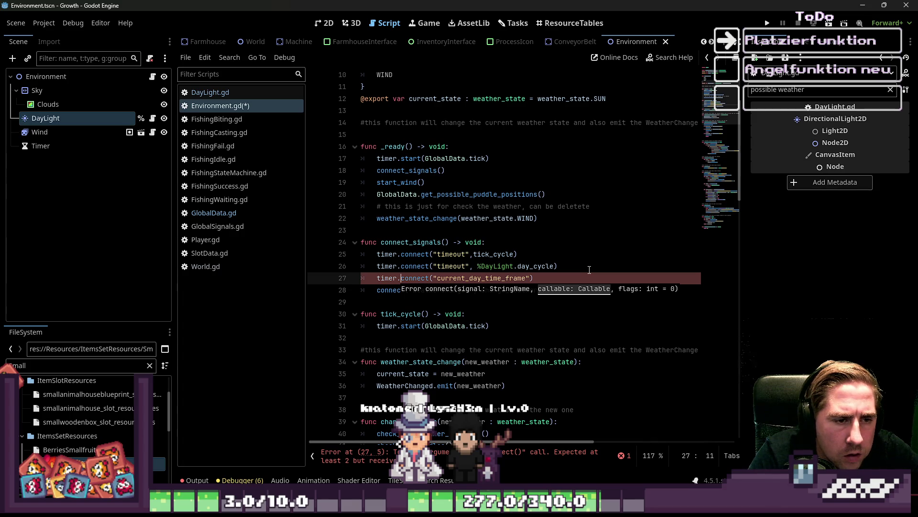
type("timeou")
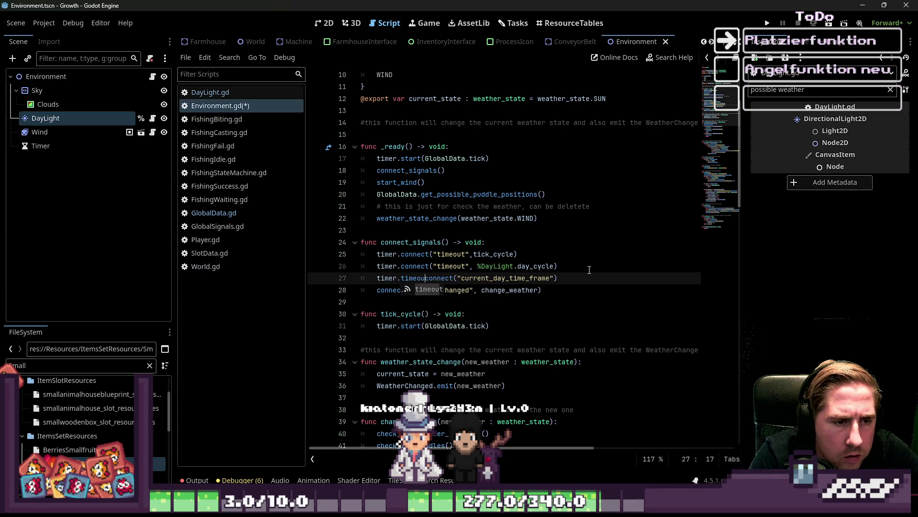
key("Return")
type(".")
key("Up")
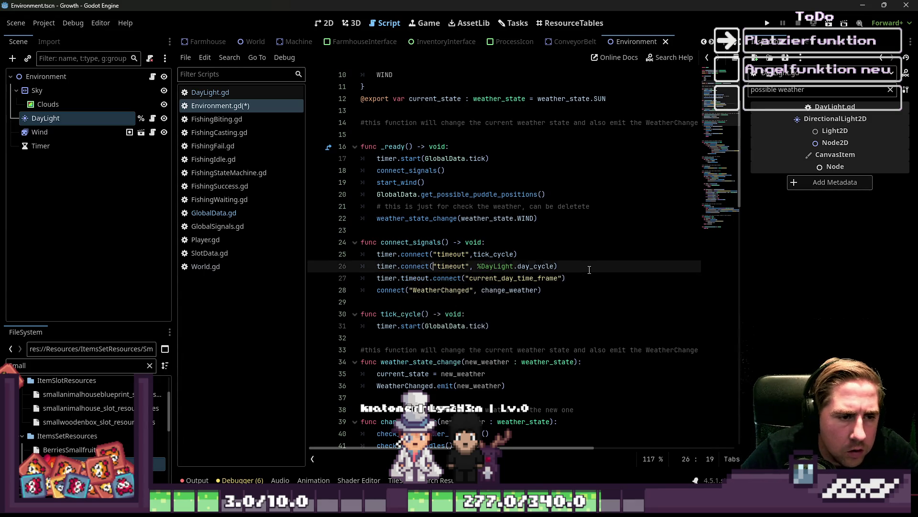
key("Down")
key("ctrl+shift+Left")
key("ctrl+shift+Left")
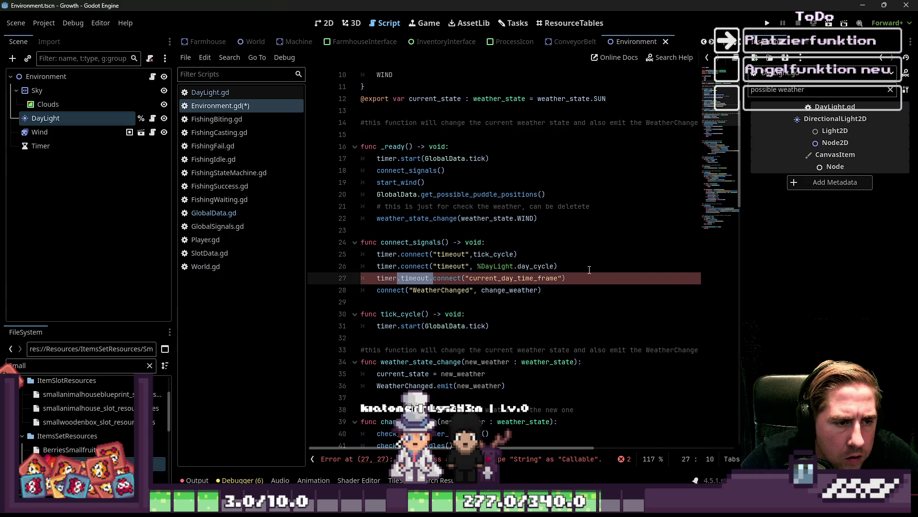
key("Left")
key("shift+Right")
key("shift+Right")
key("shift+Right")
key("Up")
key("Down")
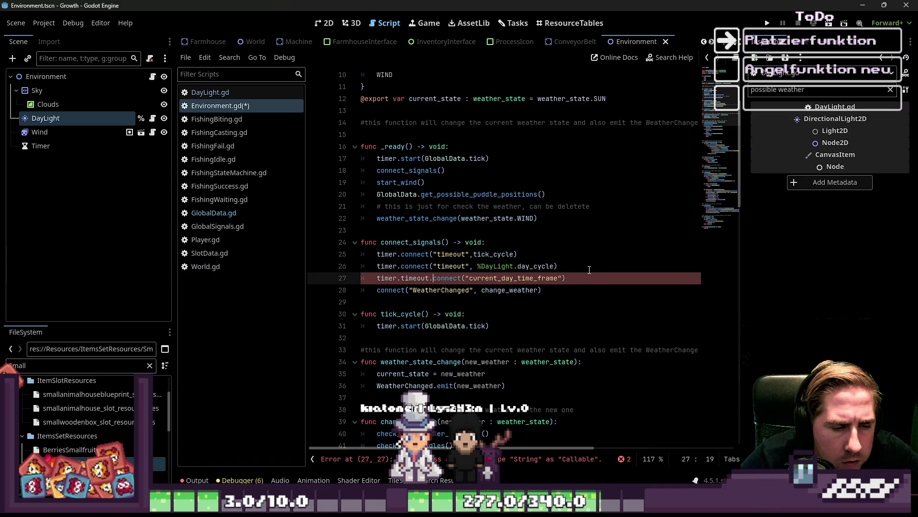
Step: Make line 26 use timer.timeout.connect and drop its redundant "timeout" argument
key("Up")
key("ctrl+Left")
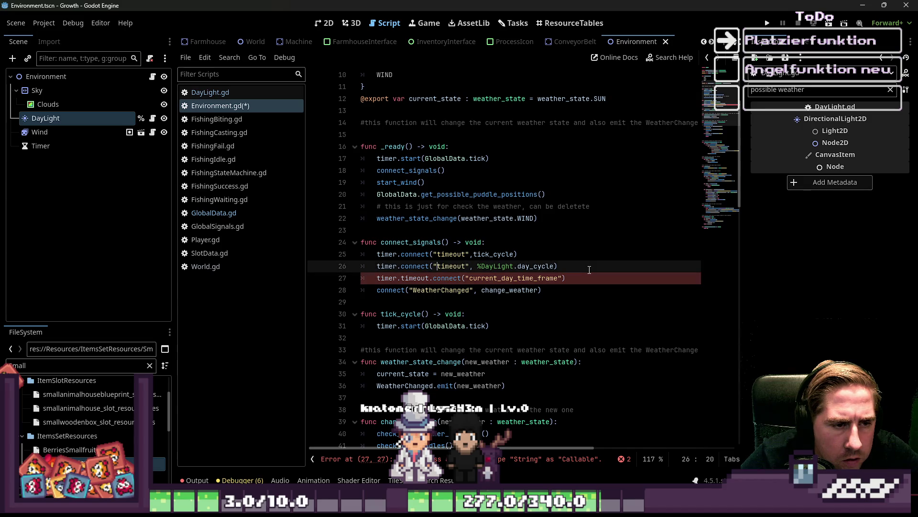
type(".")
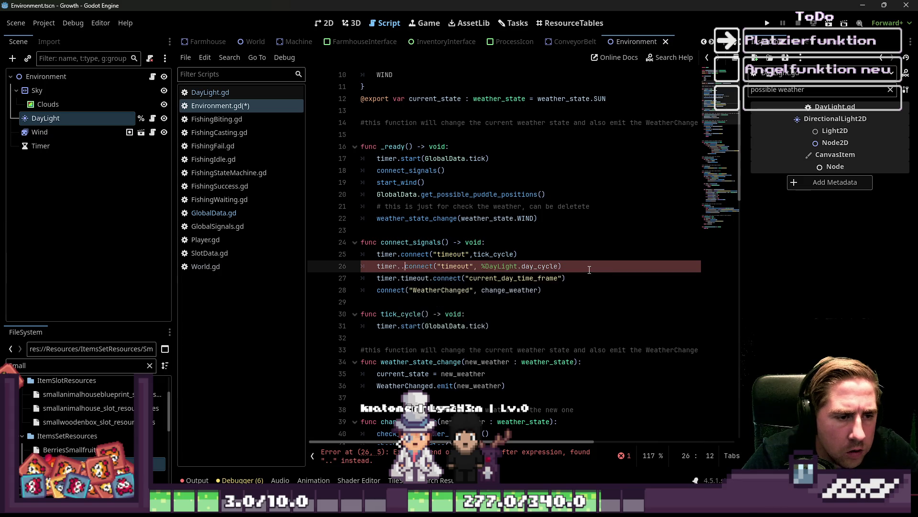
key("Left")
type("connect")
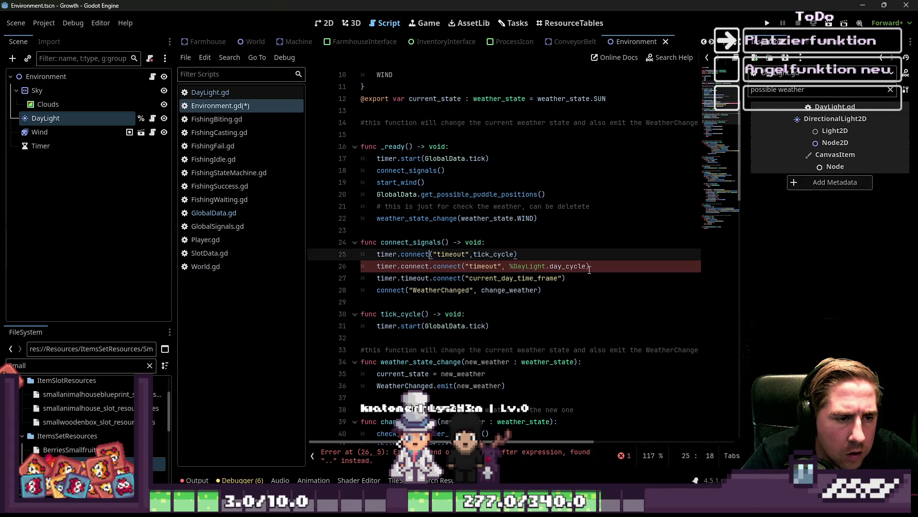
key("Left")
key("BackSpace")
key("BackSpace")
key("BackSpace")
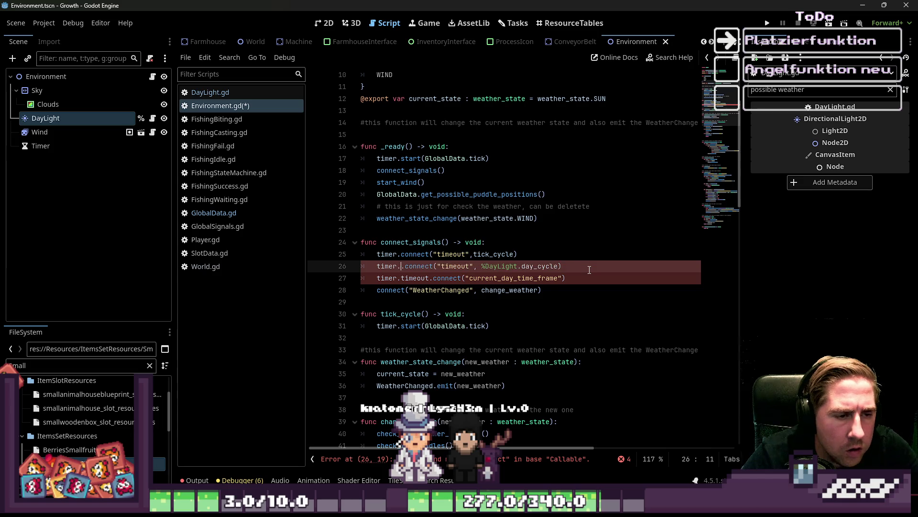
type("timeo")
key("Return")
key("Right")
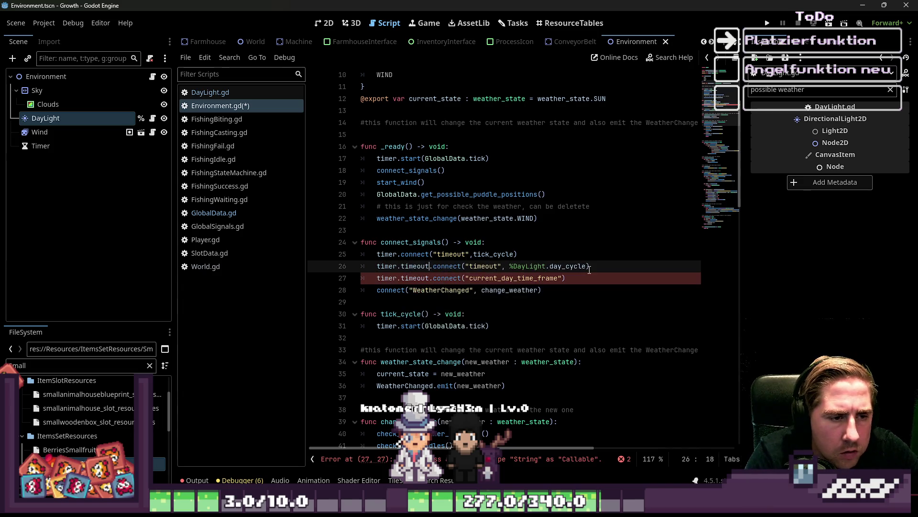
key("shift+Right")
key("shift+Right")
key("shift+Right")
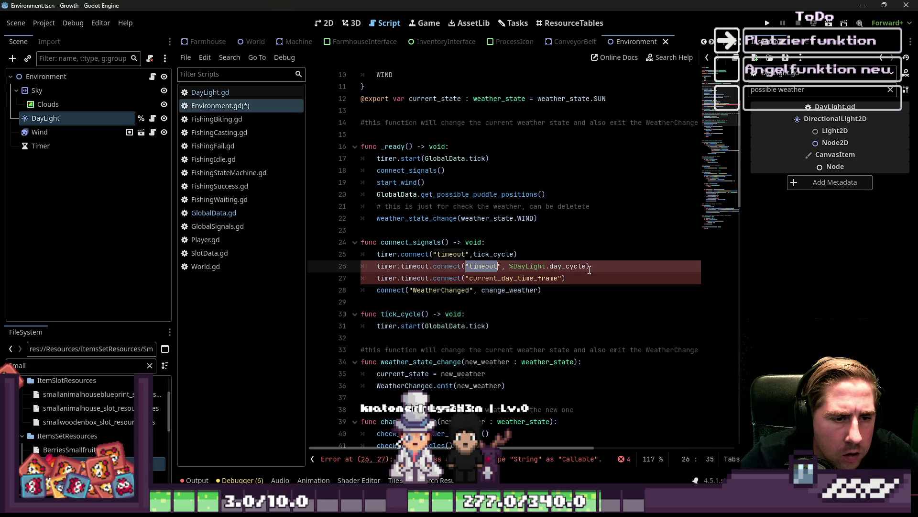
key("Delete")
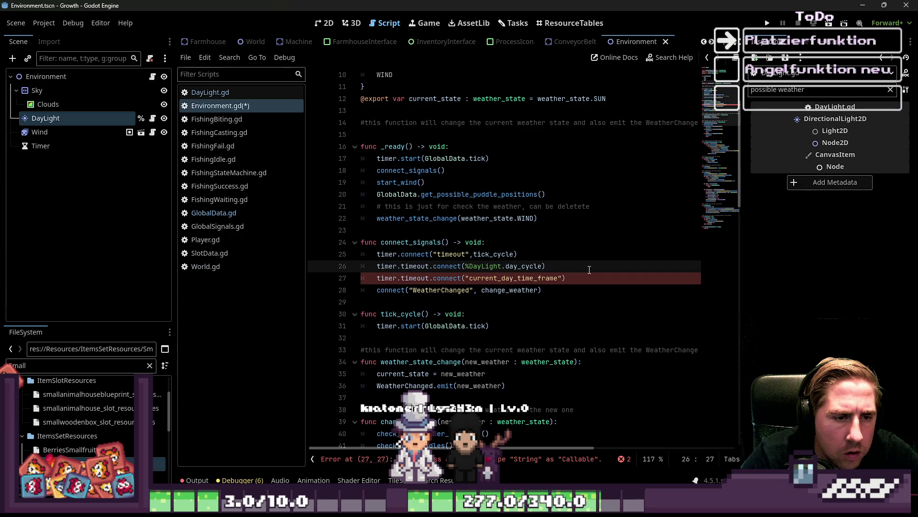
Step: Convert line 25 to timer.timeout.connect(tick_cycle) and strip the opening quote from current_day_time_frame
key("Up")
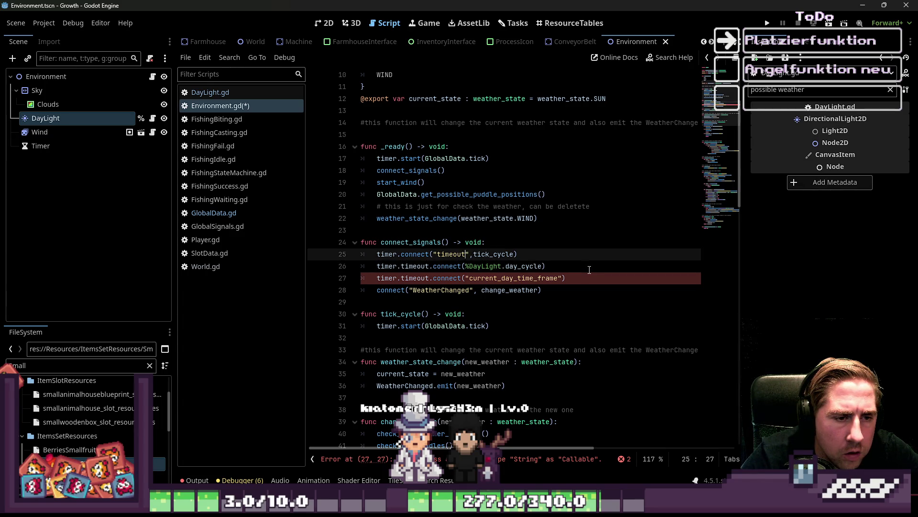
key("ctrl+shift+Left")
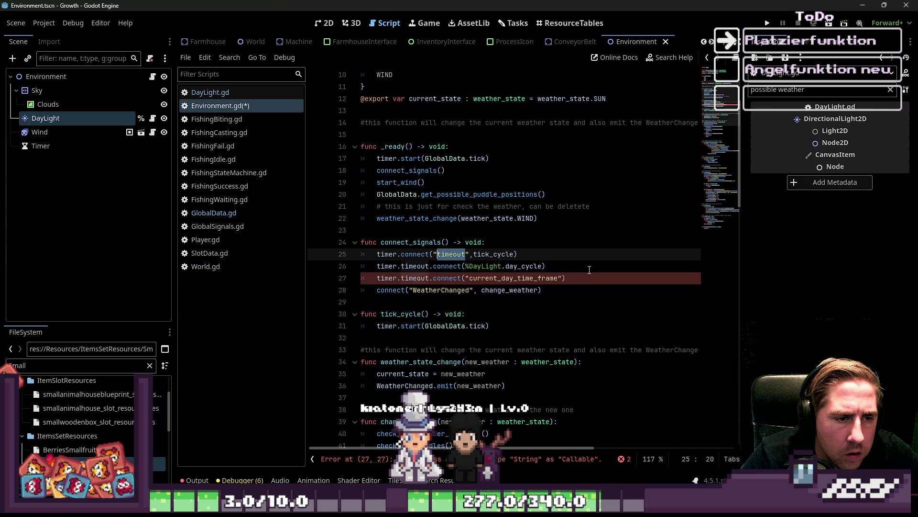
key("BackSpace")
key("BackSpace")
key("Delete")
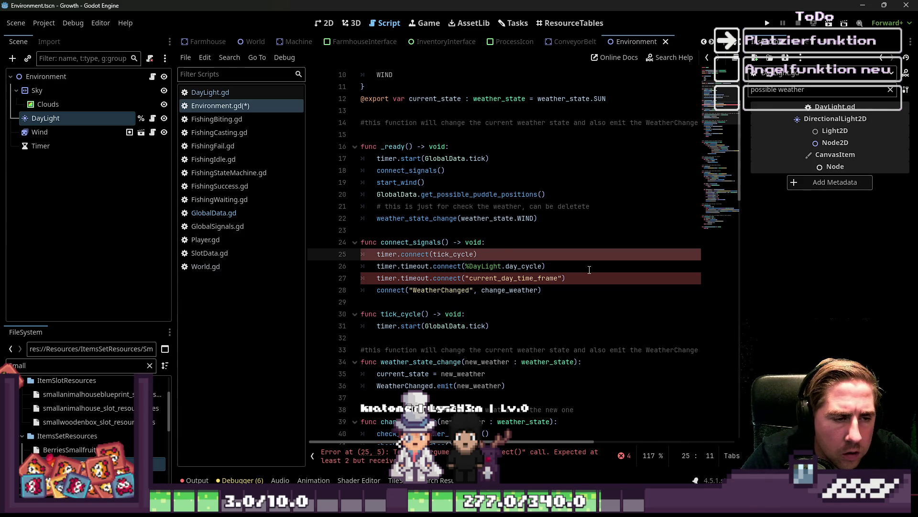
type("timeout.")
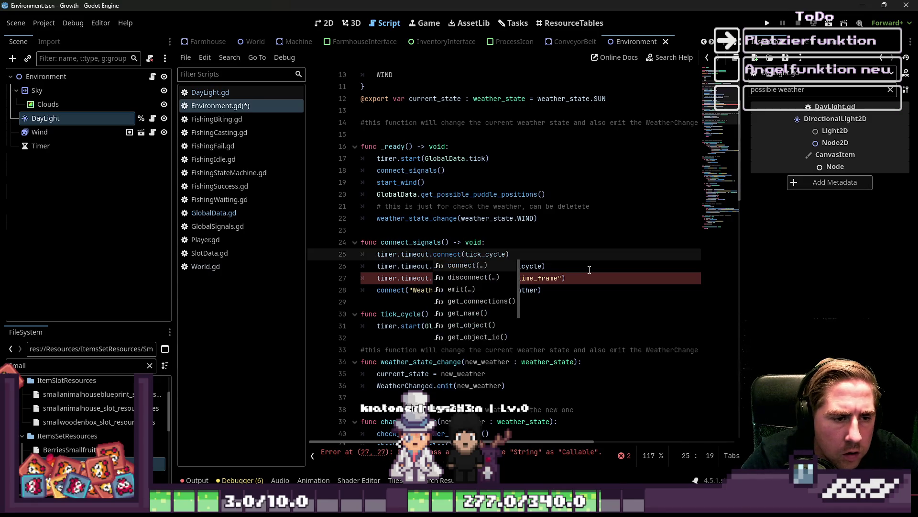
key("Escape")
key("Down")
key("Down")
key("Delete")
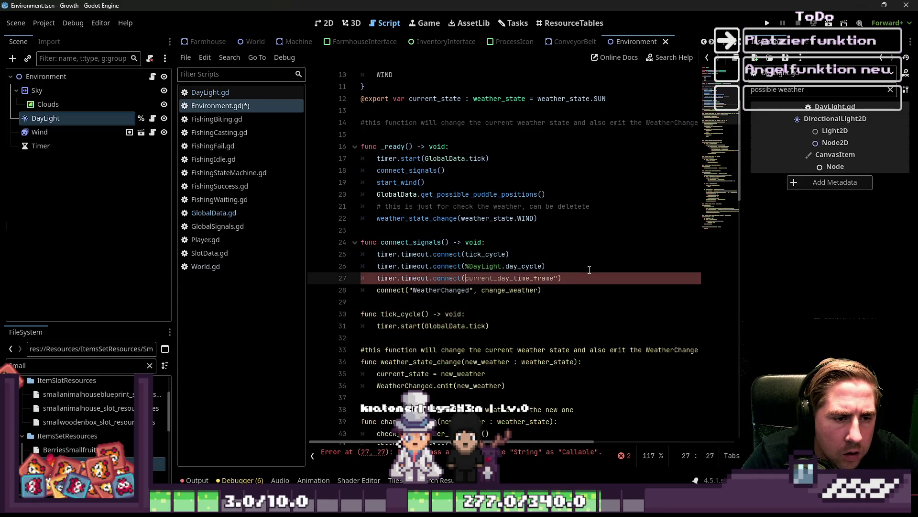
key("ctrl+Right")
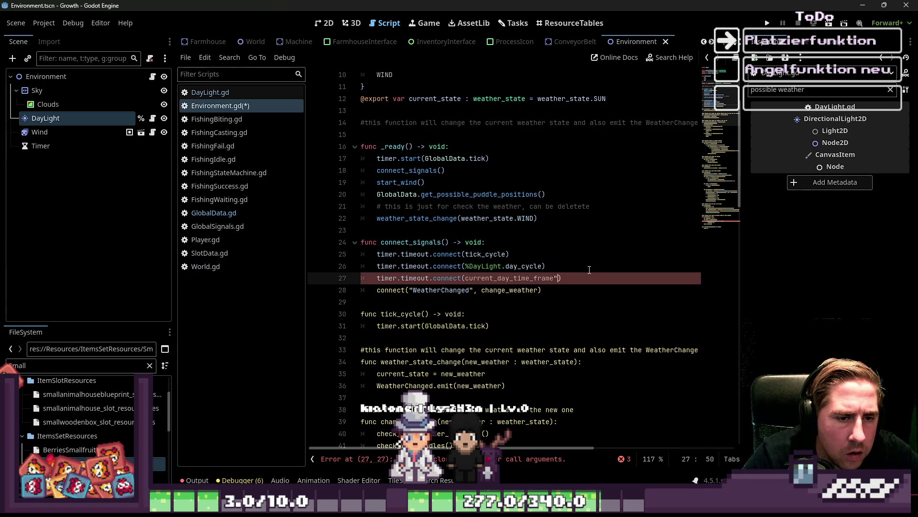
Step: Remove the leftover closing quote and change the final function's return type from String to void
key("BackSpace")
key("Up")
key("Up")
key("Up")
scroll(573, 332, "down", 15)
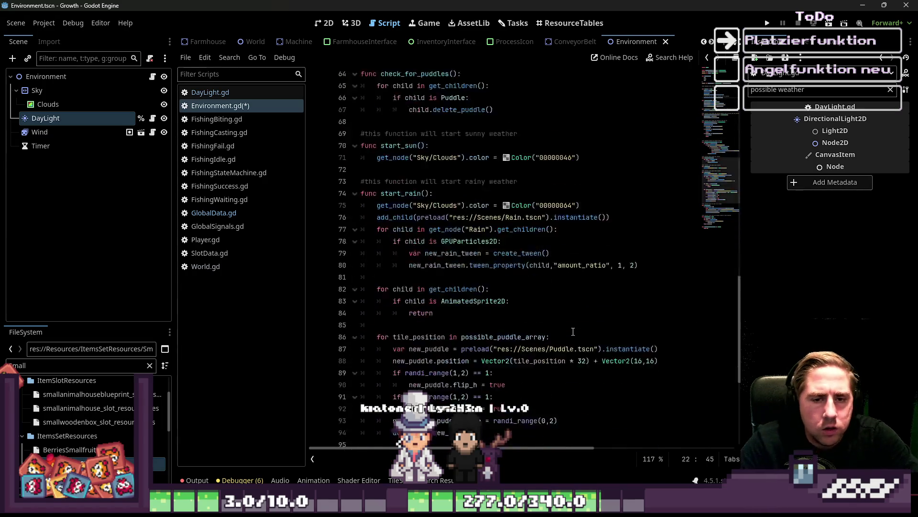
scroll(573, 332, "down", 6)
left_click(555, 421)
key("Left")
key("ctrl+BackSpace")
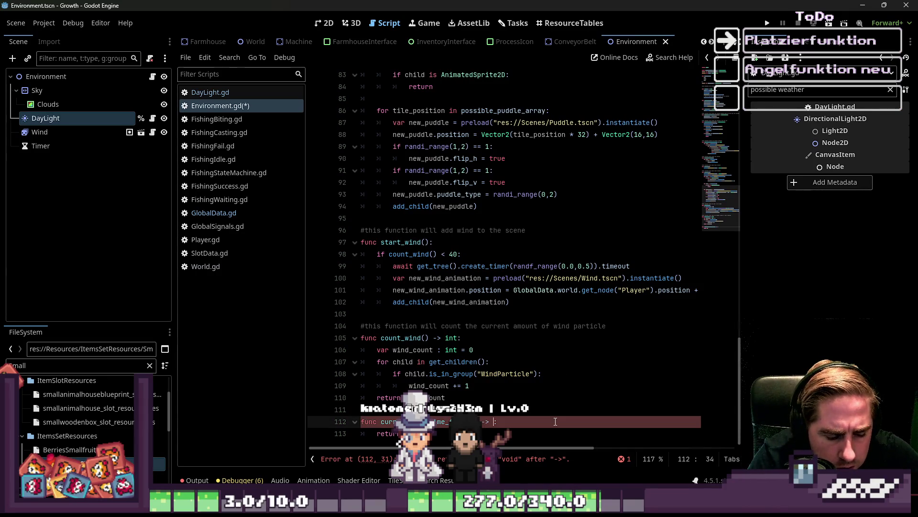
key("BackSpace")
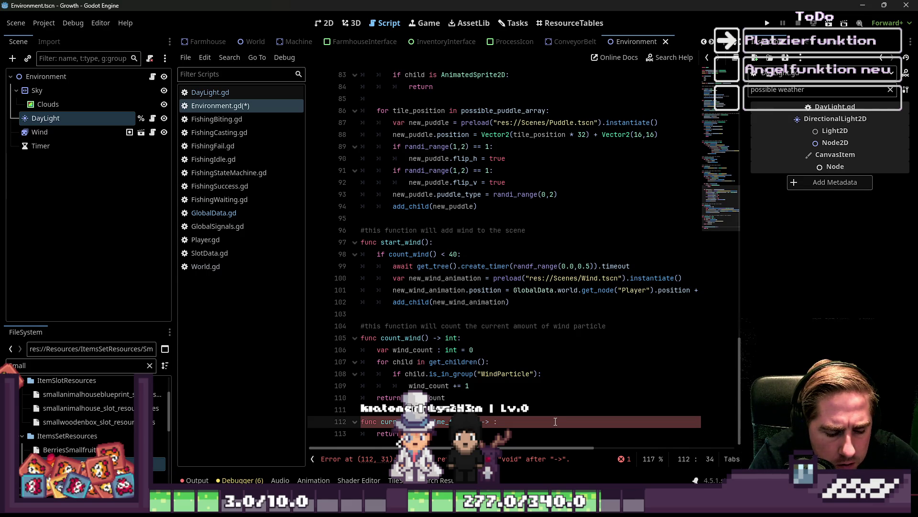
type("void")
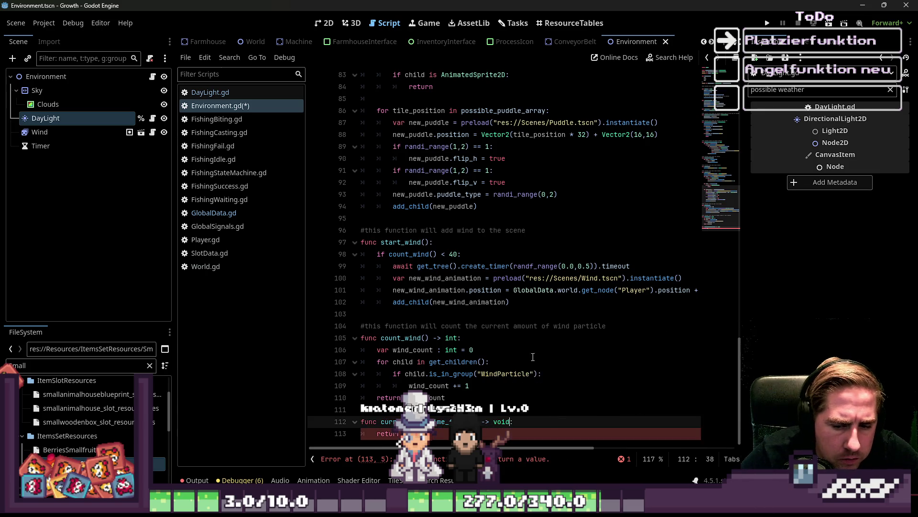
Step: Save the script and delete the return statement on line 113
left_click(533, 357)
key("ctrl+s")
left_click(375, 433)
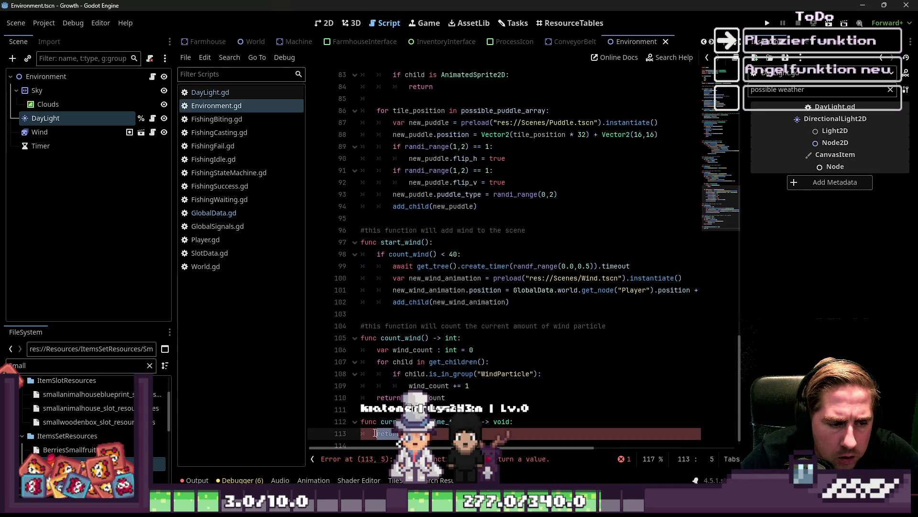
key("BackSpace")
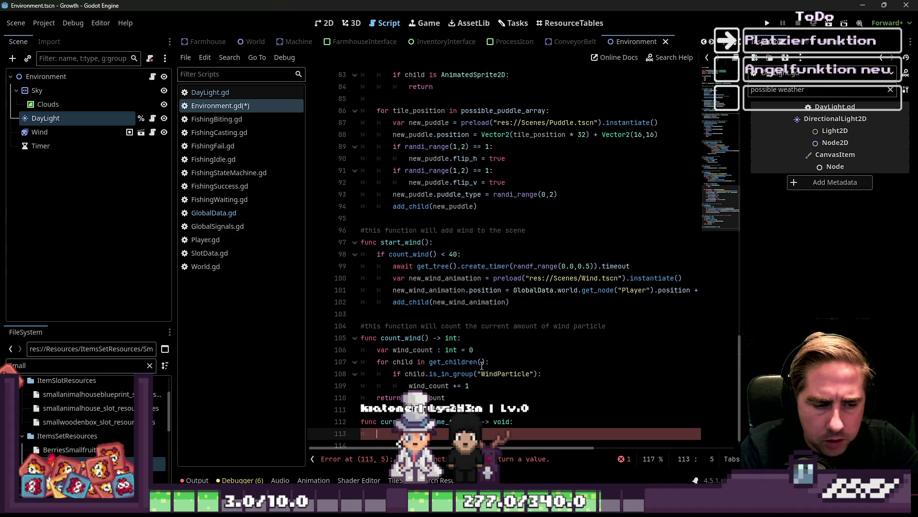
scroll(463, 356, "up", 20)
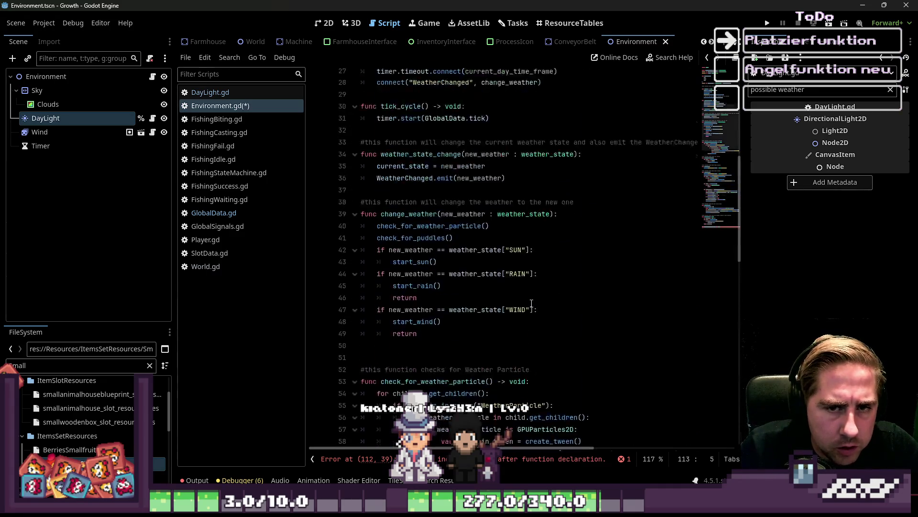
left_click(403, 134)
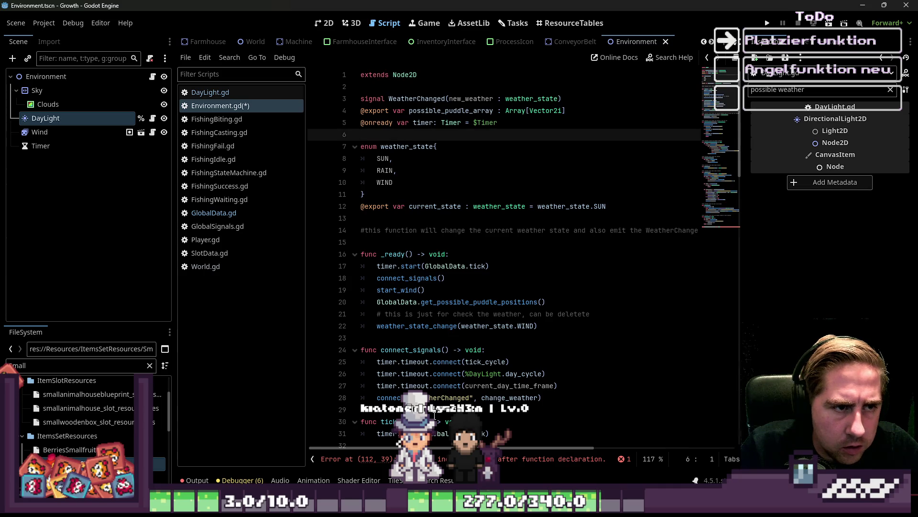
key("Return")
key("Return")
key("Up")
key("Up")
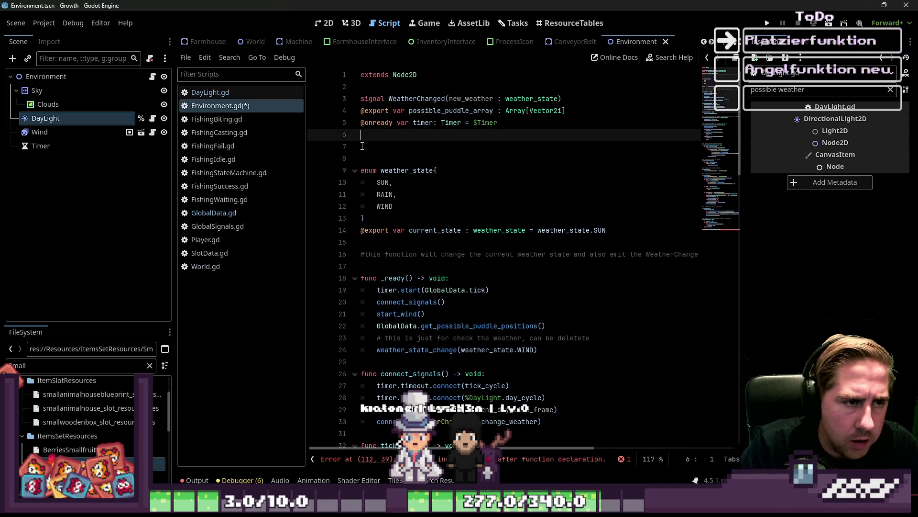
type("@export var current_")
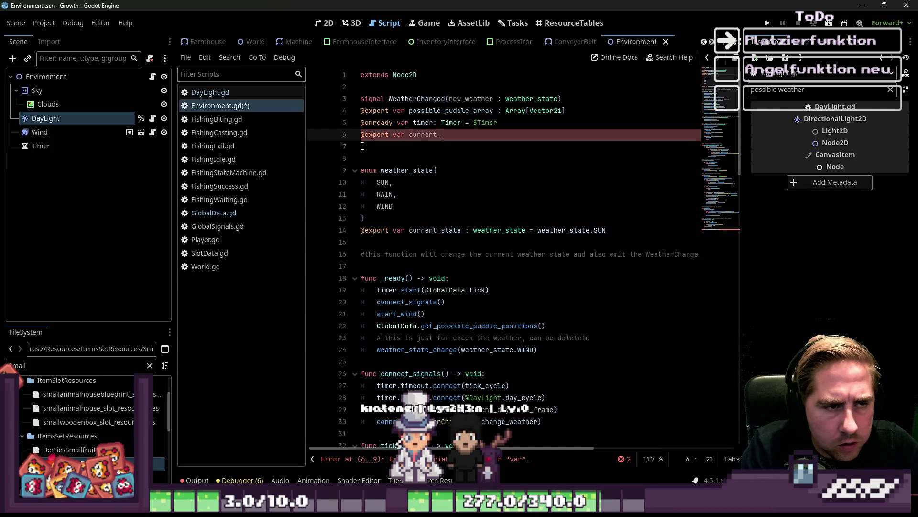
type("time_frame :")
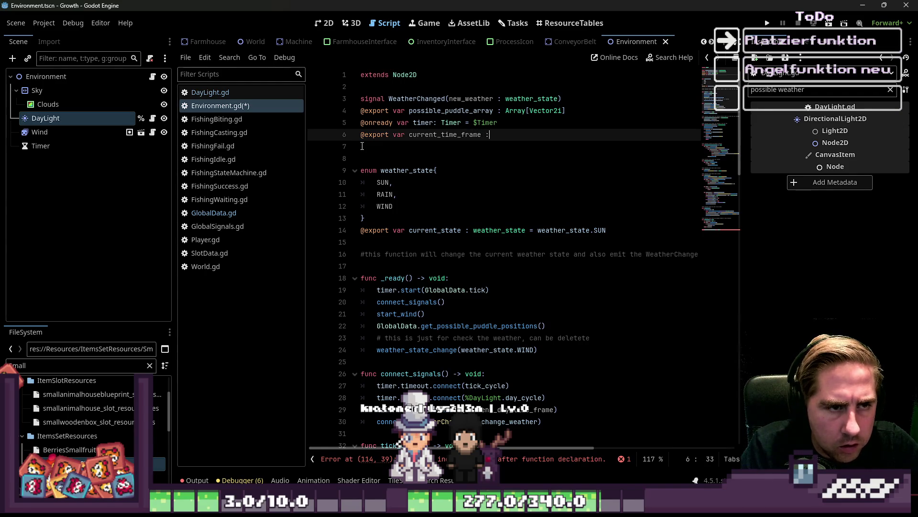
type("String")
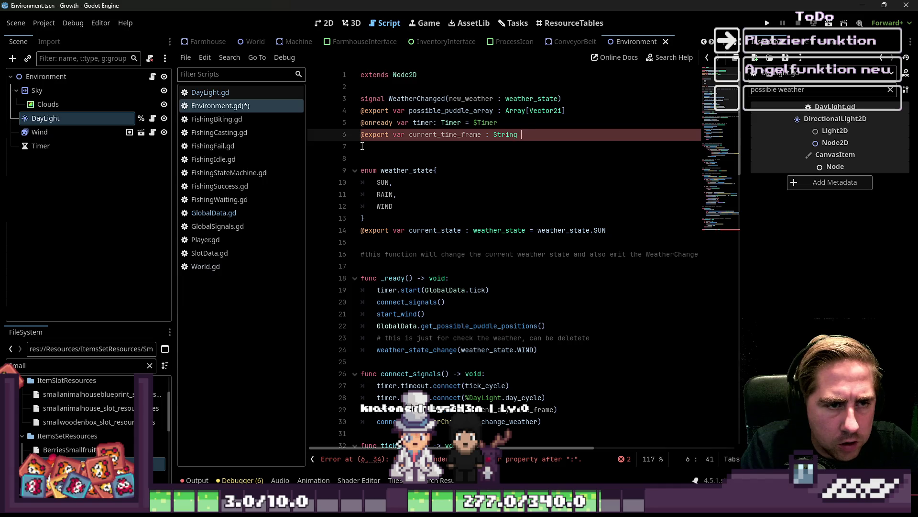
key("ctrl+s")
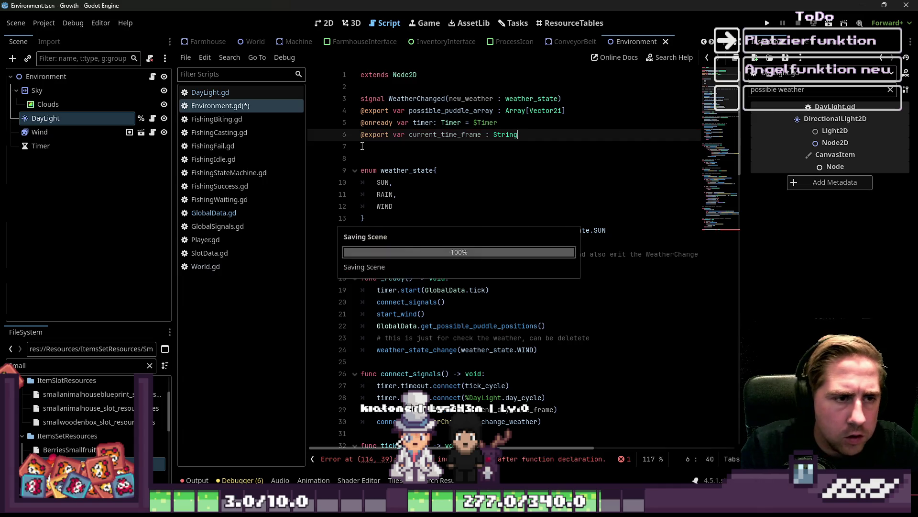
Step: In current_day_time_frame, write current_time_frame = get_current_time_frame()
double_click(445, 134)
scroll(491, 232, "down", 5)
scroll(491, 232, "down", 20)
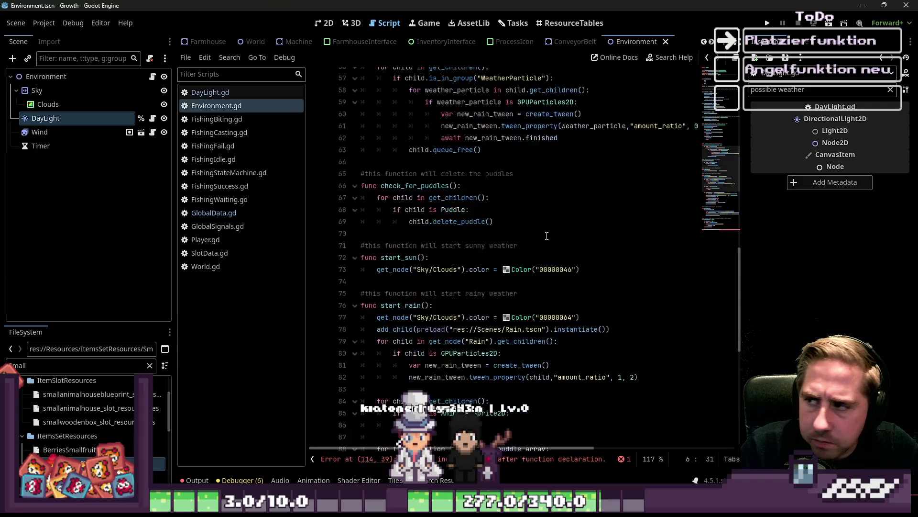
left_click(398, 440)
key("Up")
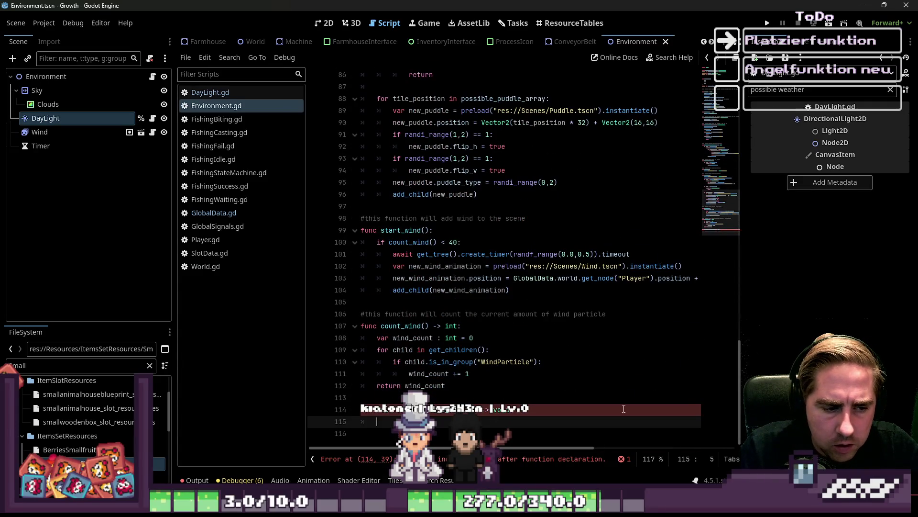
type("= ")
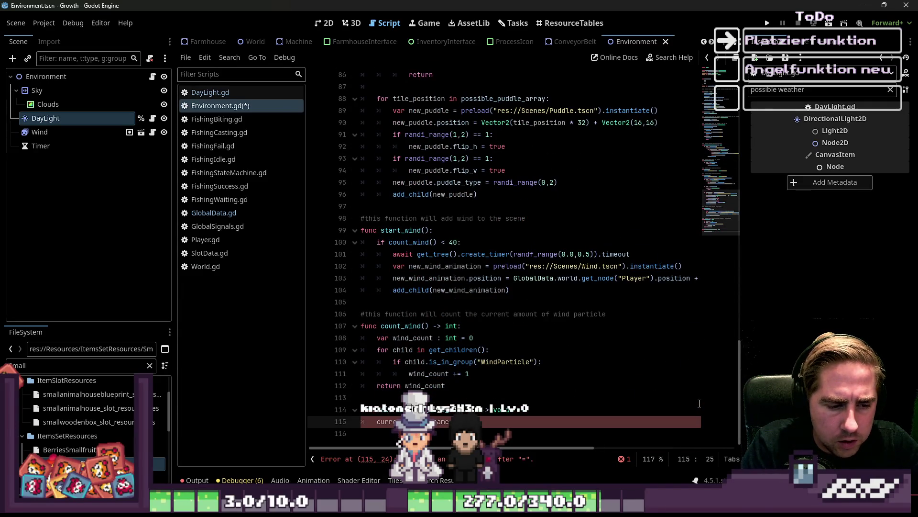
type("get_")
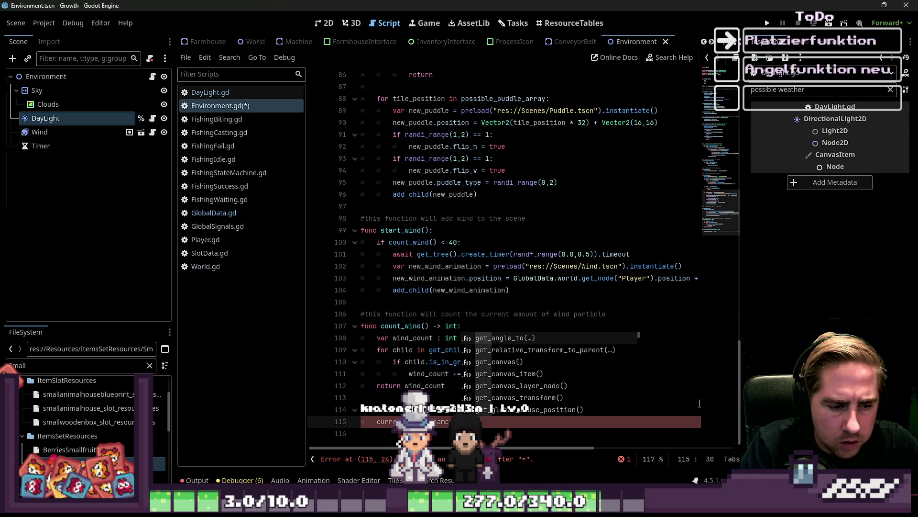
type("current_time_frame")
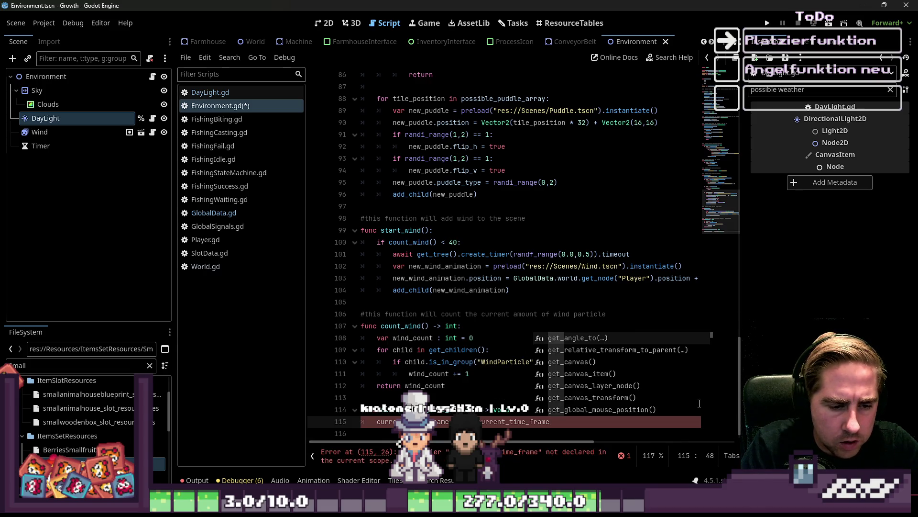
type("()")
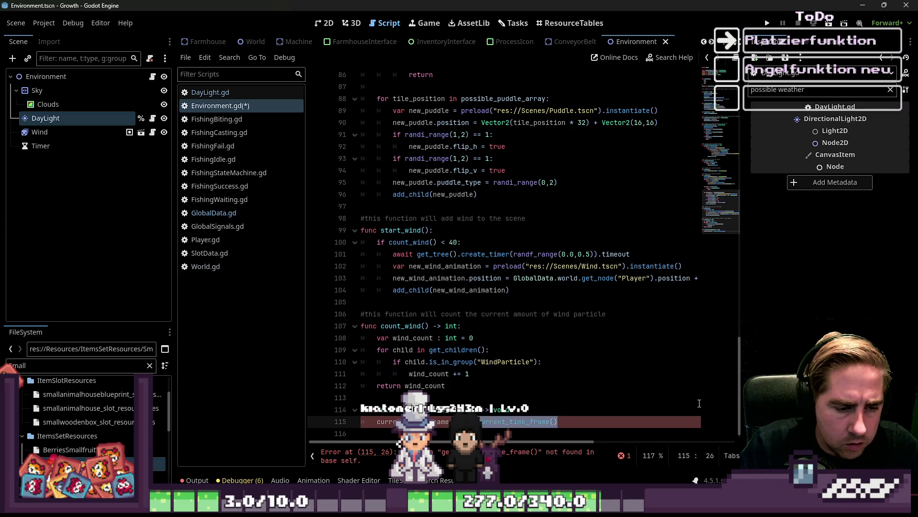
Step: Declare func get_current_time_frame() -> void: below, adjusting it with undo
key("Return")
key("Return")
type("func get_current_time_frame() -> ")
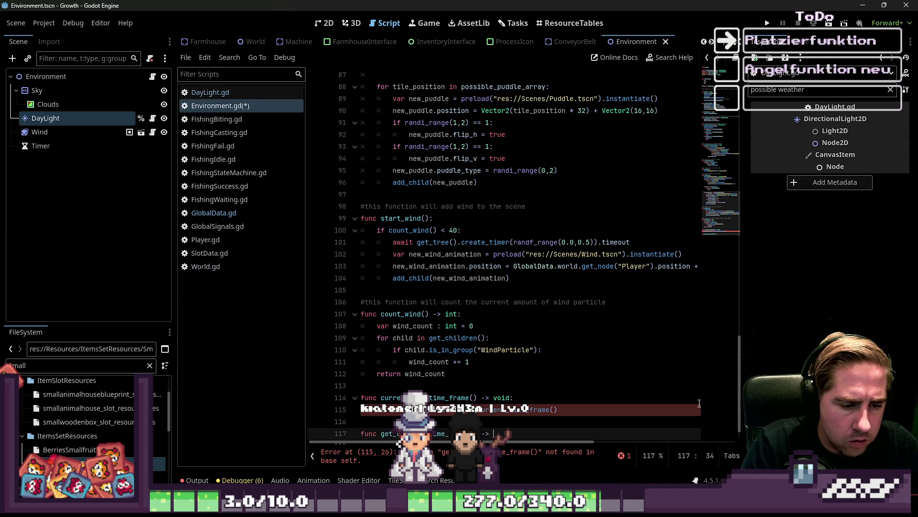
type("void:")
key("Return")
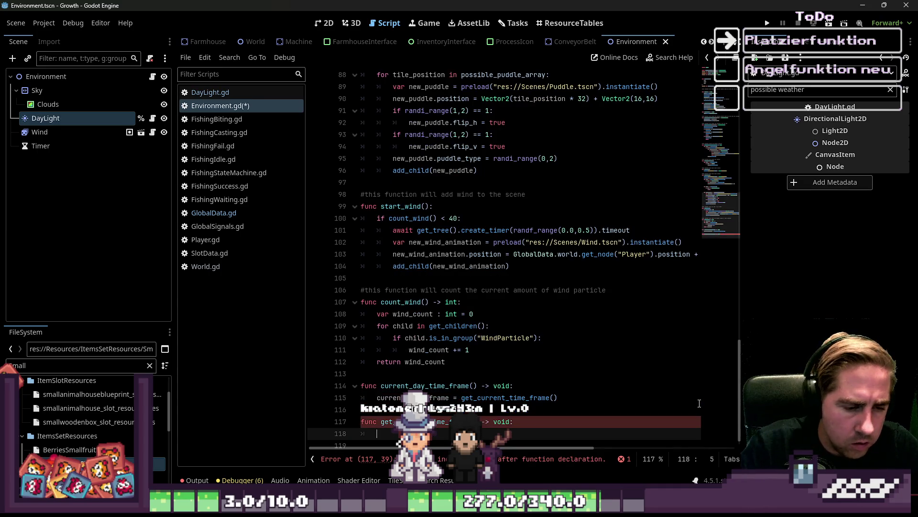
key("ctrl+z")
key("ctrl+z")
key("ctrl+z")
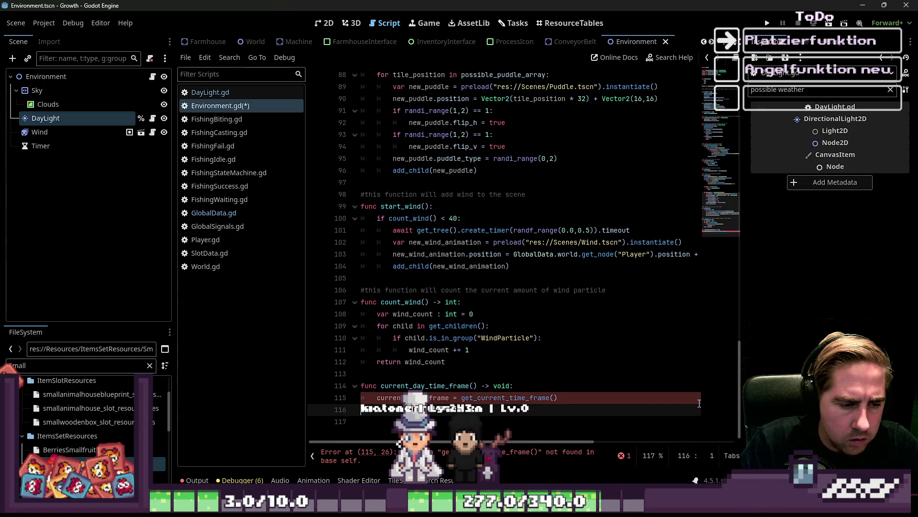
key("ctrl+z")
Step: Select the DayLight node in the Scene dock and open DayLight.gd from its script icon
scroll(457, 335, "up", 4)
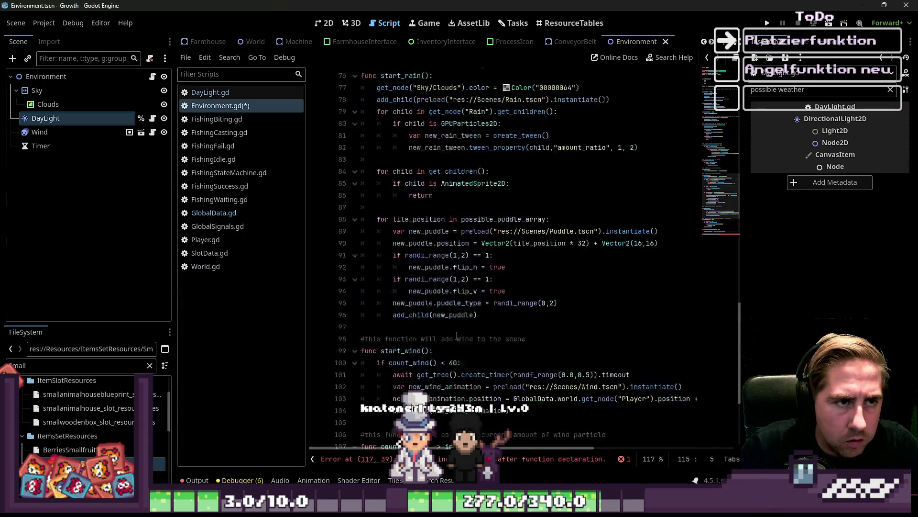
scroll(457, 335, "up", 20)
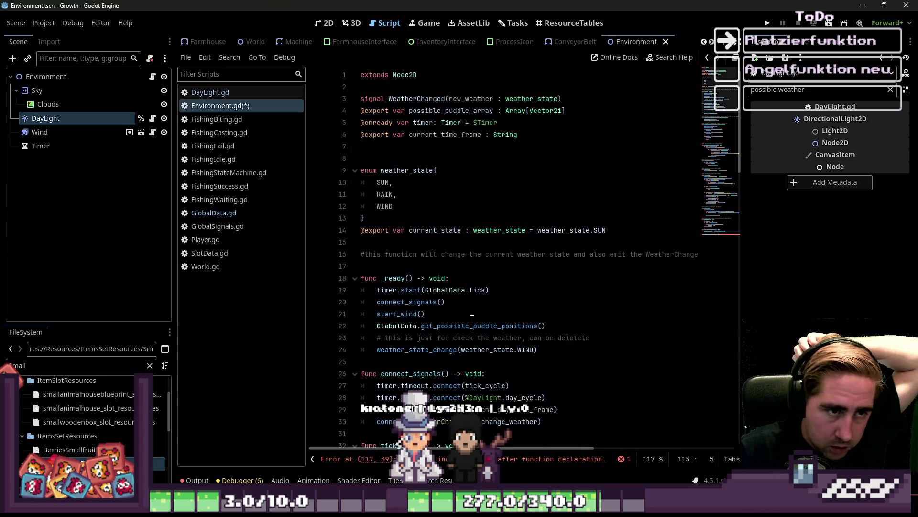
double_click(421, 121)
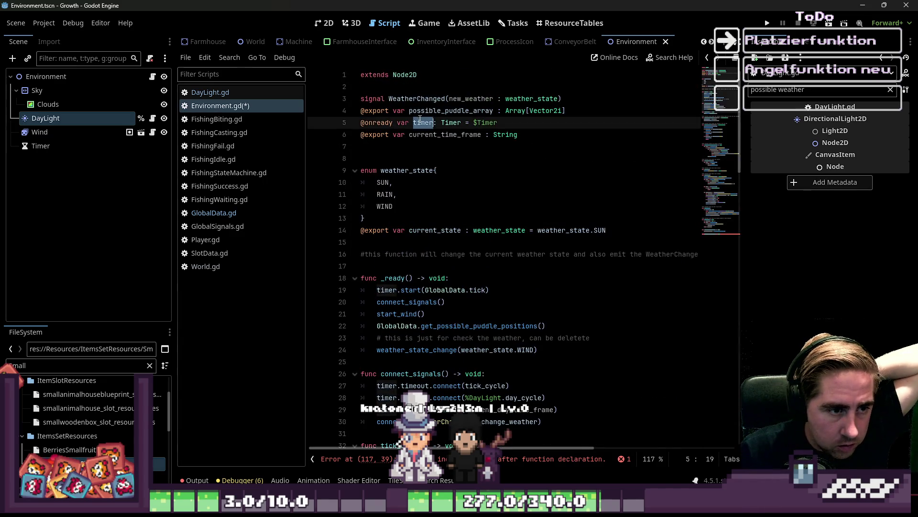
scroll(405, 256, "down", 1)
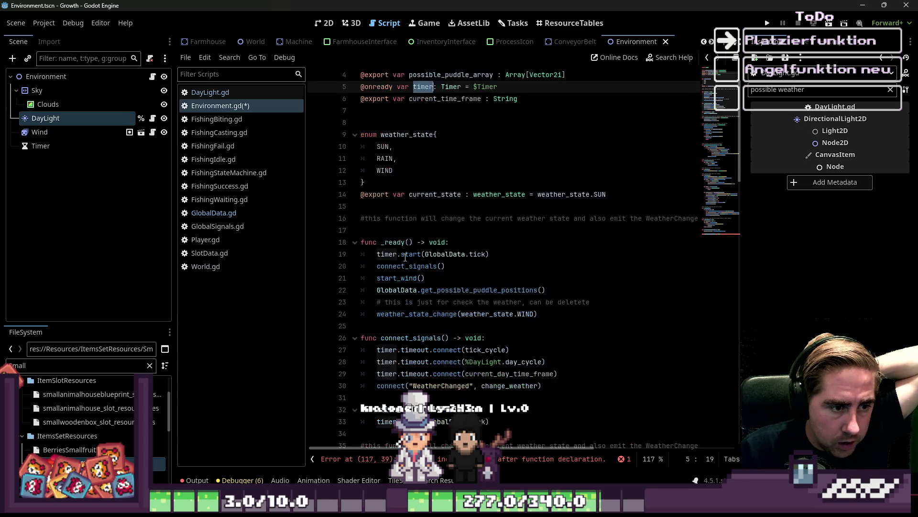
scroll(405, 257, "up", 1)
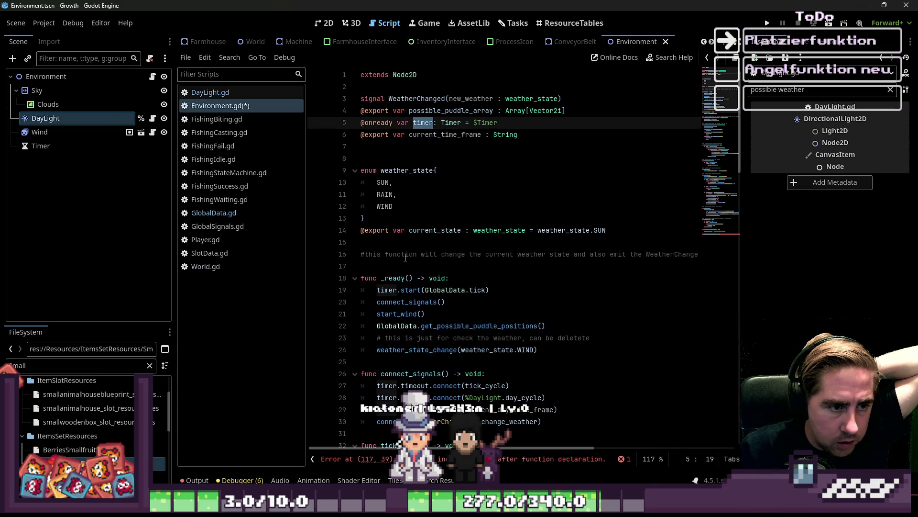
left_click(102, 130)
left_click(112, 119)
left_click(152, 118)
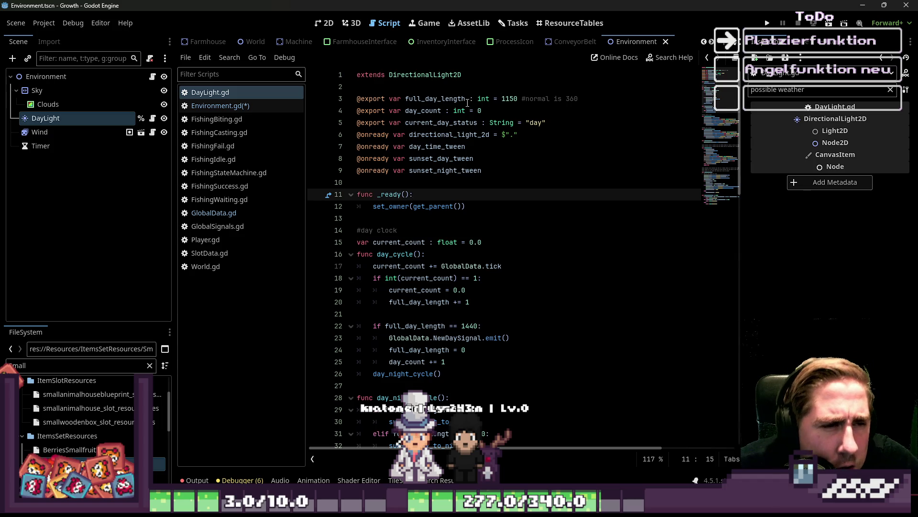
Step: Cut the current_day_time_frame function, lines 114–118, from the end of Environment.gd
scroll(449, 100, "down", 3)
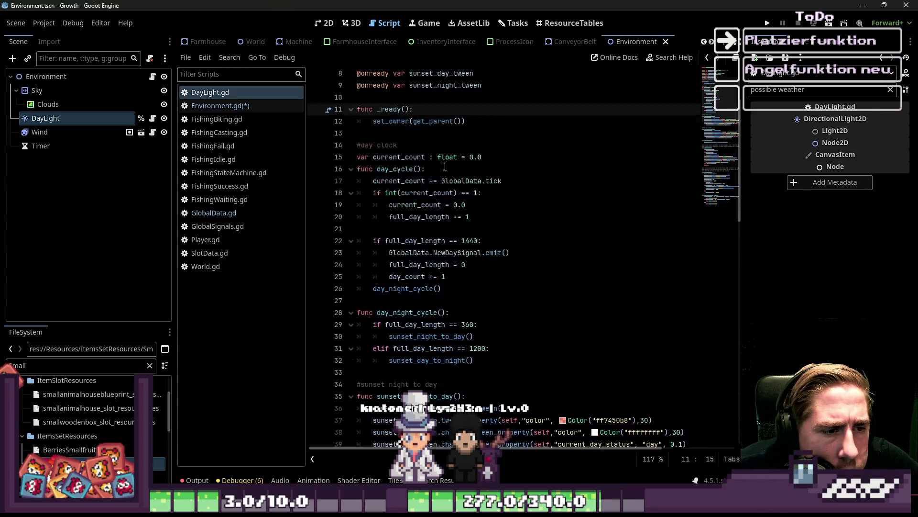
scroll(447, 143, "up", 3)
double_click(432, 97)
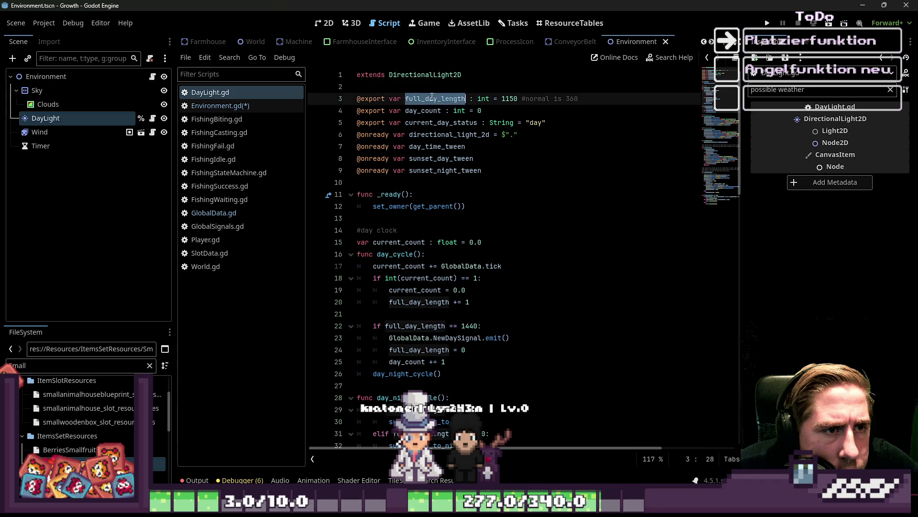
left_click(230, 106)
scroll(439, 299, "down", 20)
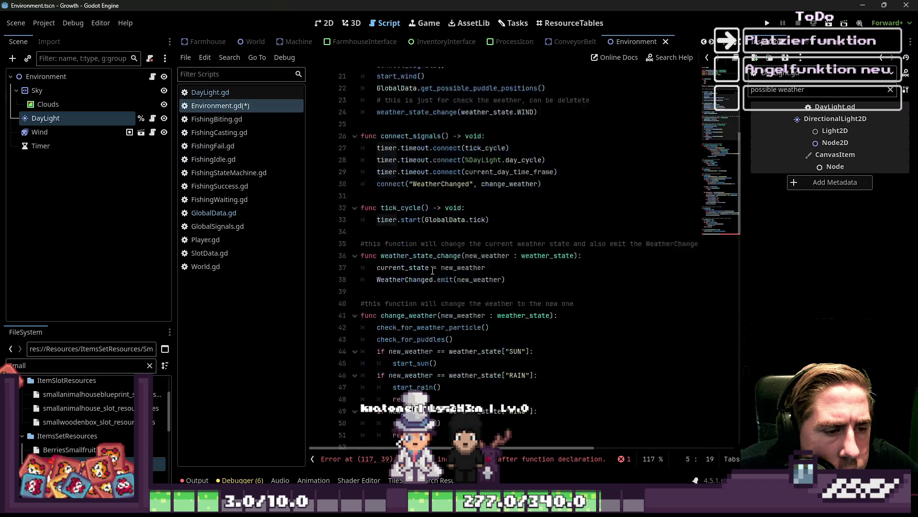
scroll(439, 299, "down", 9)
left_click_drag(364, 433, 358, 377)
key("ctrl+c")
key("BackSpace")
key("BackSpace")
key("BackSpace")
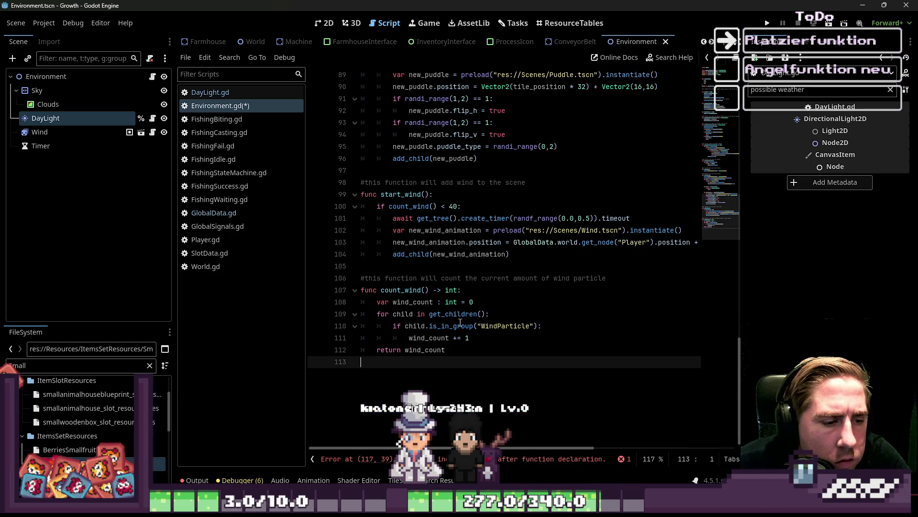
Step: Open DayLight.gd from the DayLight node and place the caret at its end
left_click(54, 130)
left_click(48, 118)
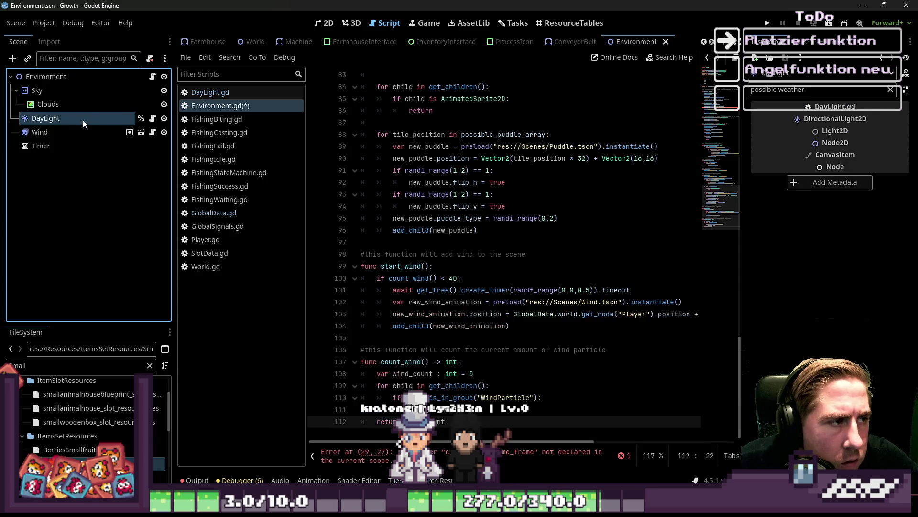
left_click(152, 118)
scroll(490, 308, "down", 7)
scroll(489, 308, "down", 10)
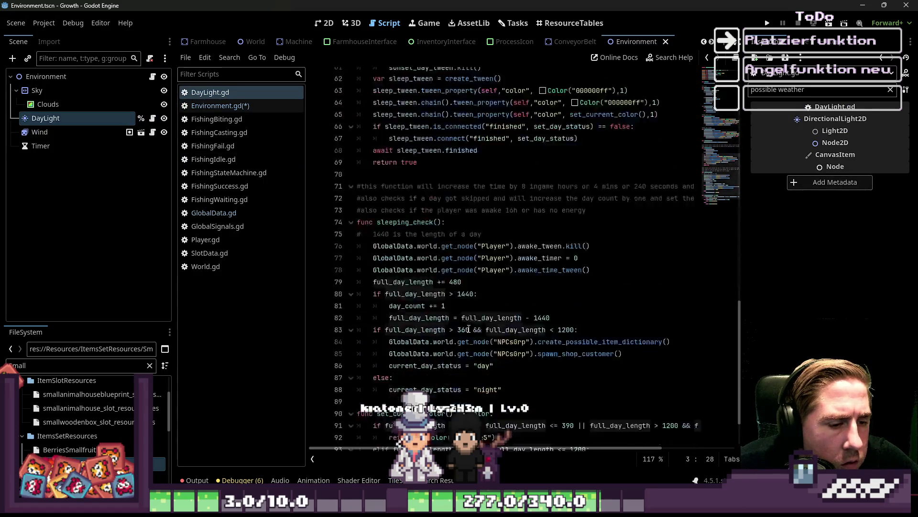
left_click(332, 416)
Step: Paste current_day_time_frame into DayLight.gd and delete the leftover stub lines 101–103
key("ctrl+v")
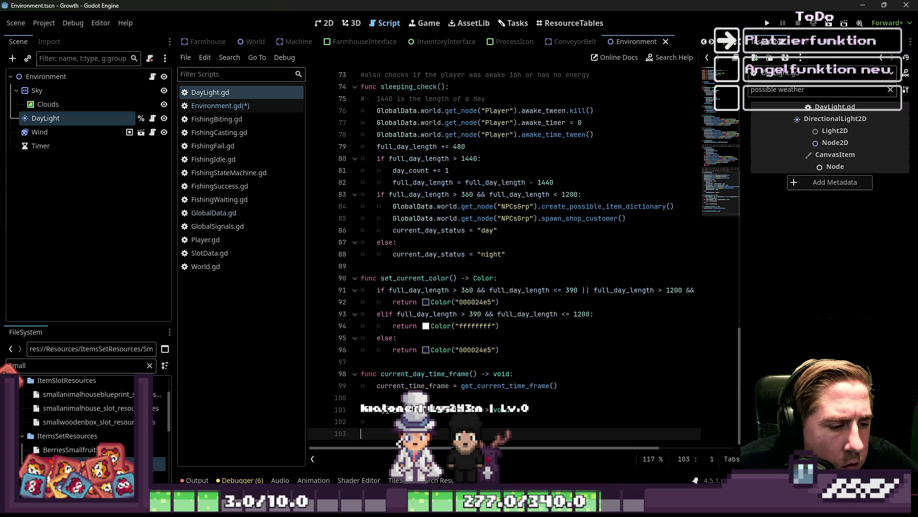
left_click(409, 385)
left_click(377, 421)
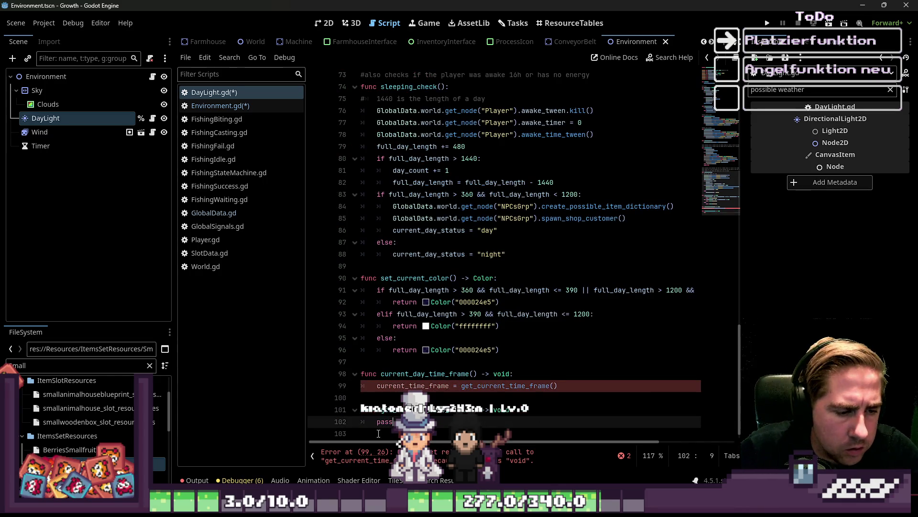
mouse_move(378, 433)
left_mouse_down()
mouse_move(380, 414)
mouse_move(361, 397)
left_mouse_up()
key("BackSpace")
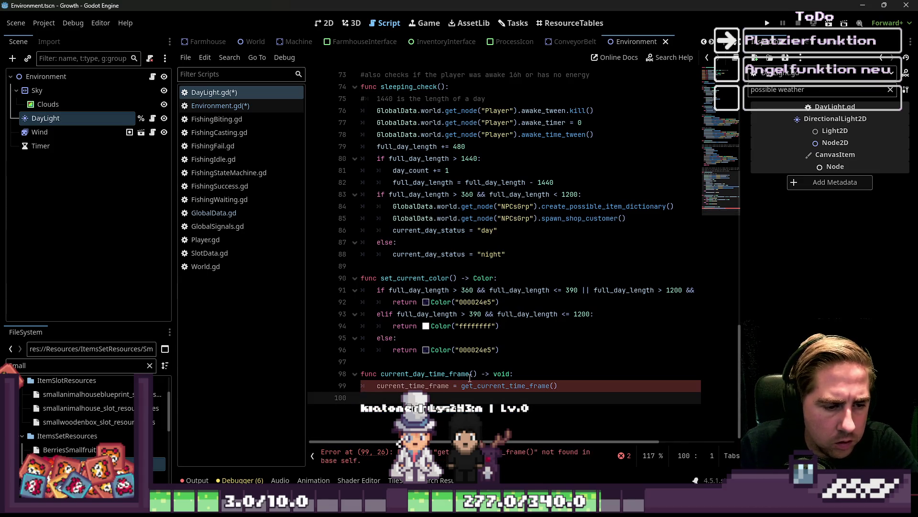
left_click(470, 377)
Step: Delete the current_day_time_frame timer connection from Environment.gd's connect_signals and save
left_click(220, 105)
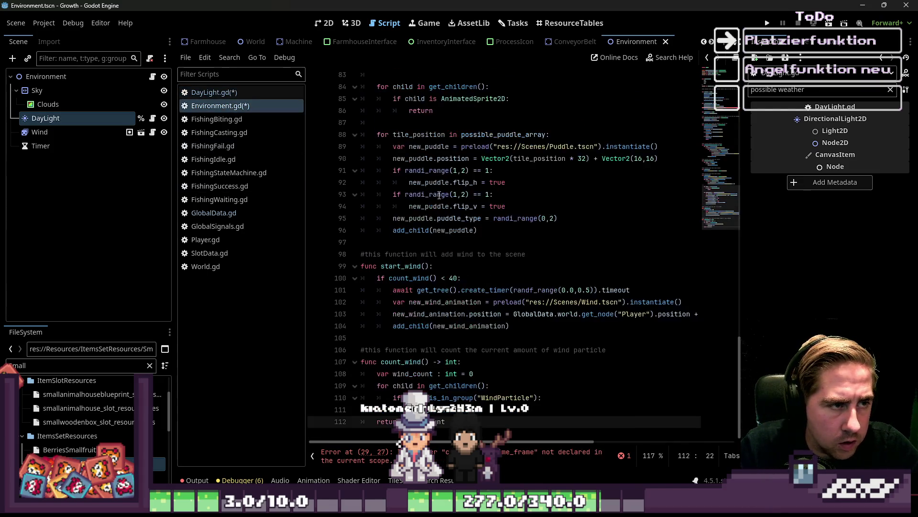
scroll(439, 186, "up", 20)
scroll(439, 186, "down", 1)
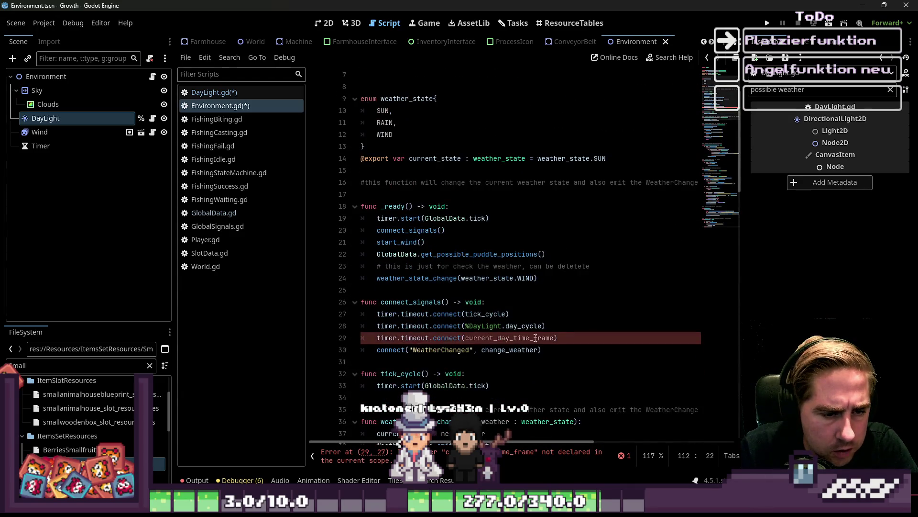
left_click_drag(558, 338, 317, 334)
key("Delete")
key("Delete")
scroll(410, 287, "down", 2)
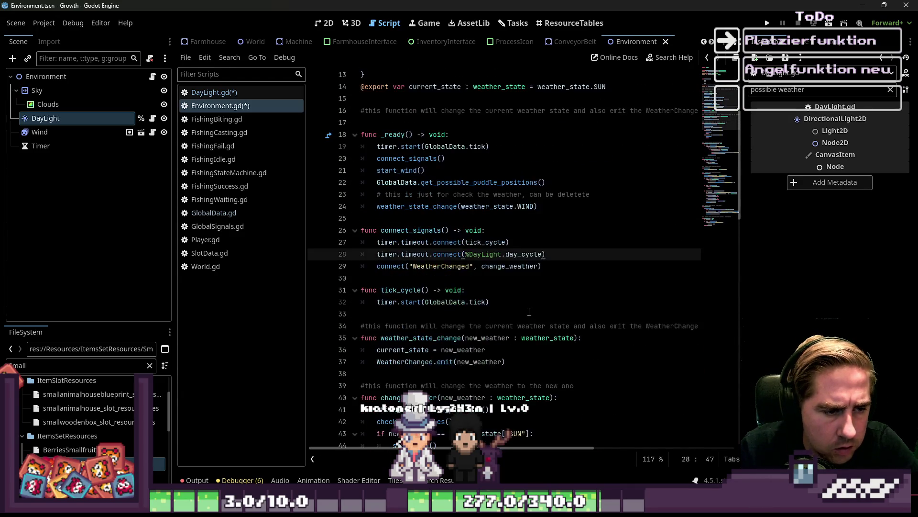
key("ctrl+s")
left_click(410, 288)
Step: Review full_day_length and day_cycle in DayLight.gd, then go to the end of line 28 in Environment.gd
left_click(219, 93)
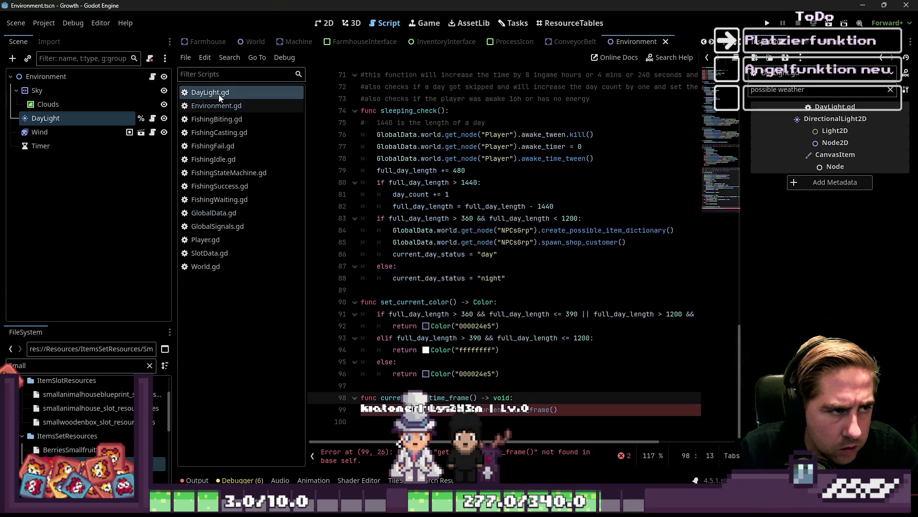
scroll(486, 305, "up", 13)
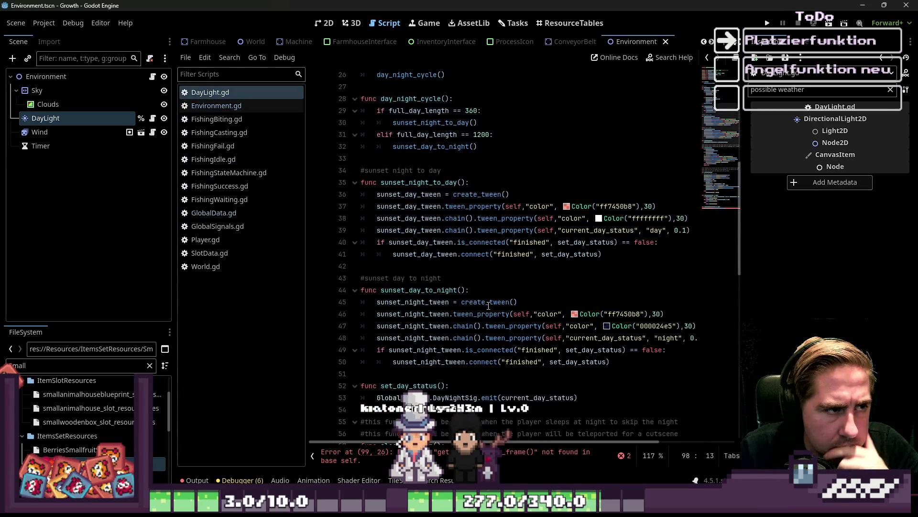
scroll(458, 231, "up", 5)
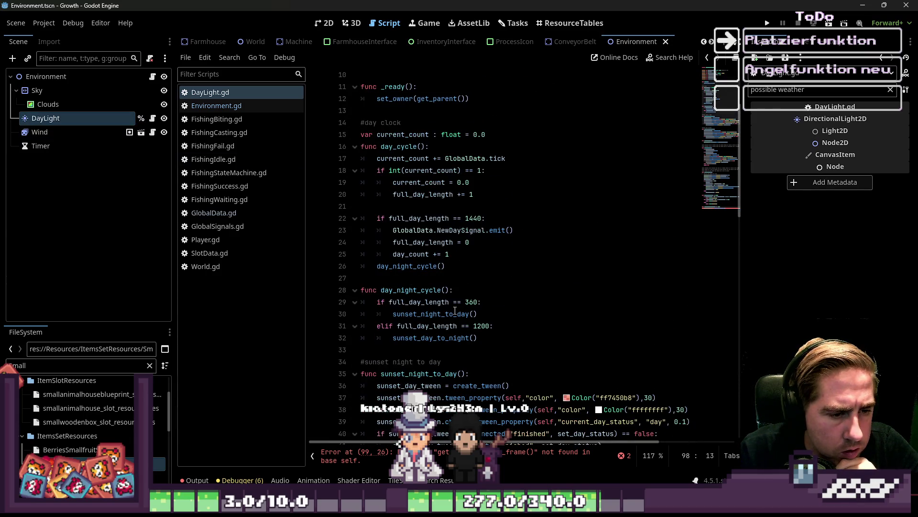
double_click(419, 302)
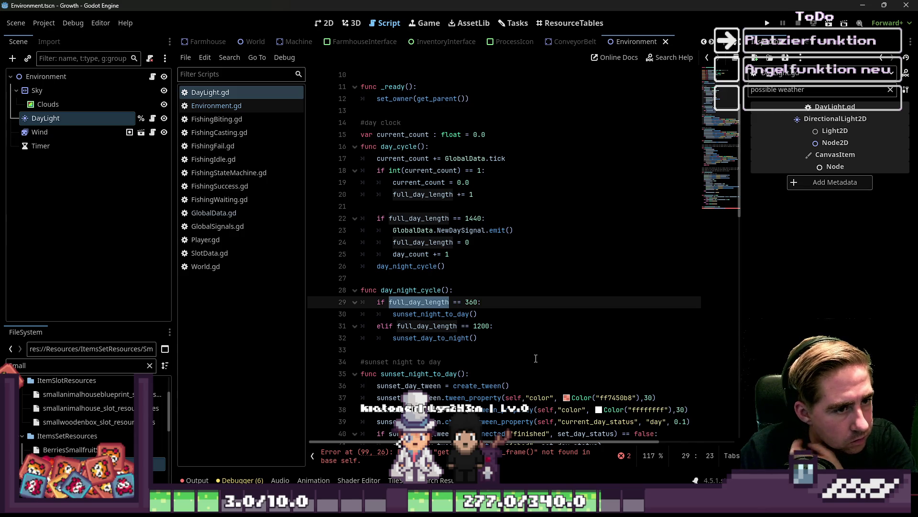
scroll(536, 359, "up", 2)
double_click(397, 219)
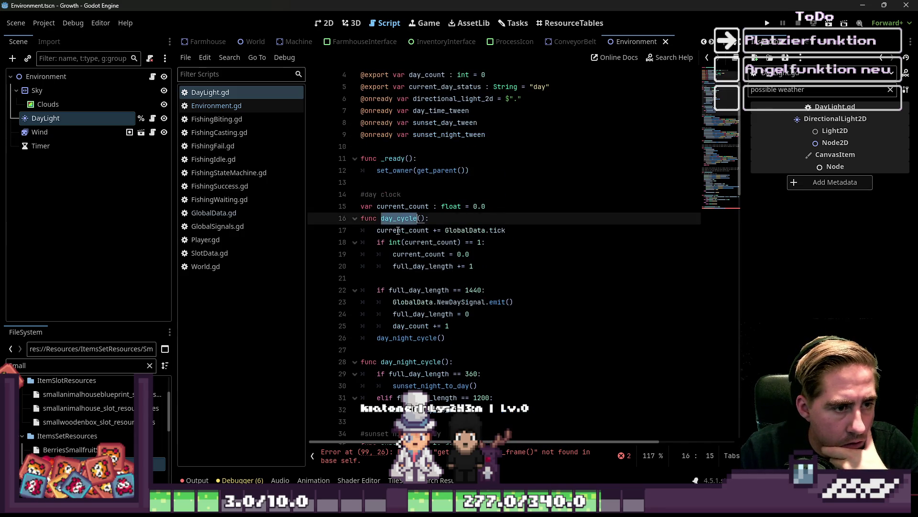
scroll(399, 232, "up", 1)
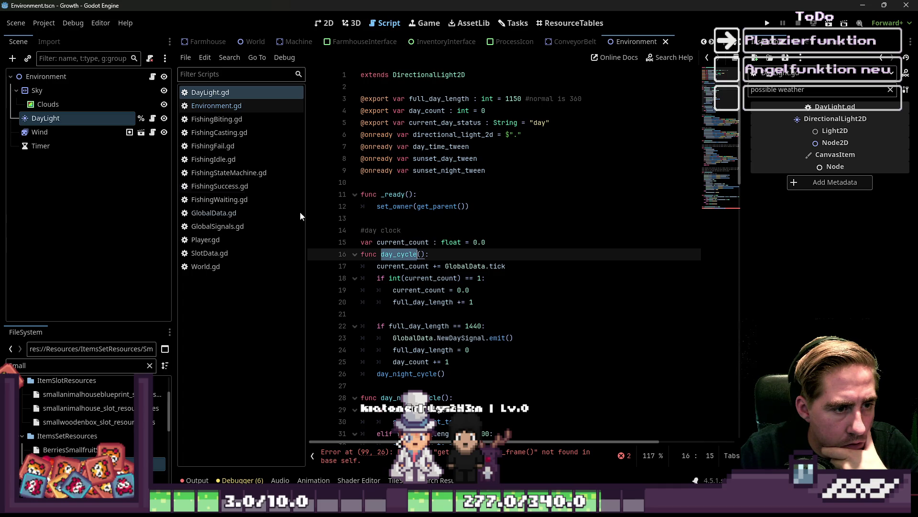
left_click(205, 110)
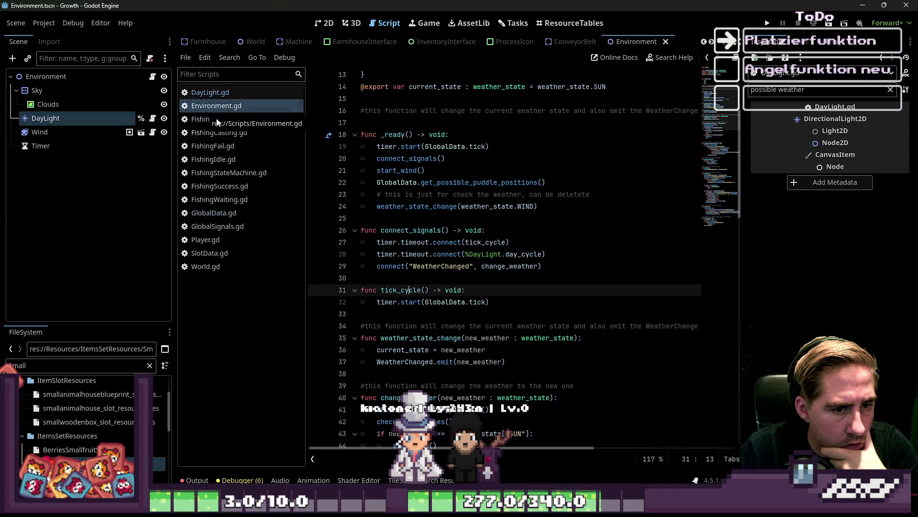
left_click(557, 254)
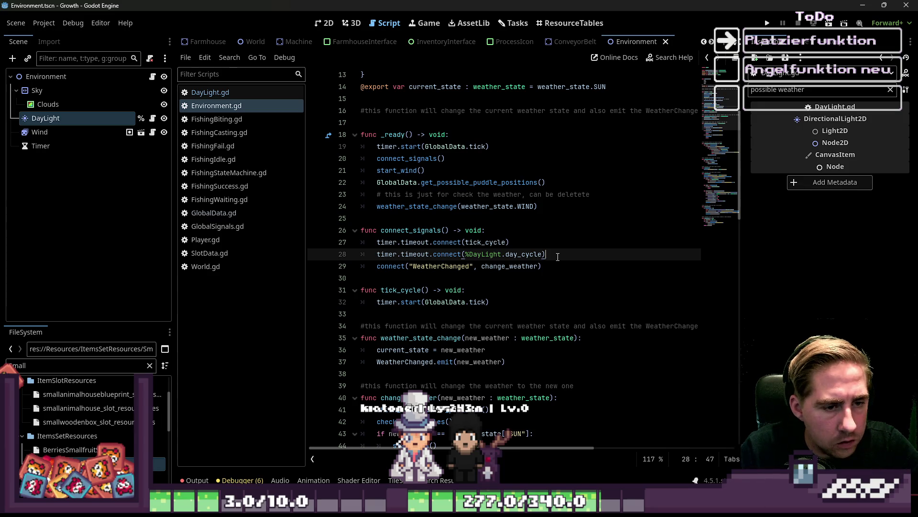
Step: Add a timer.timeout connection to %DayLight.current_day_time_frame on line 29 and save
key("ctrl+z")
left_click(466, 266)
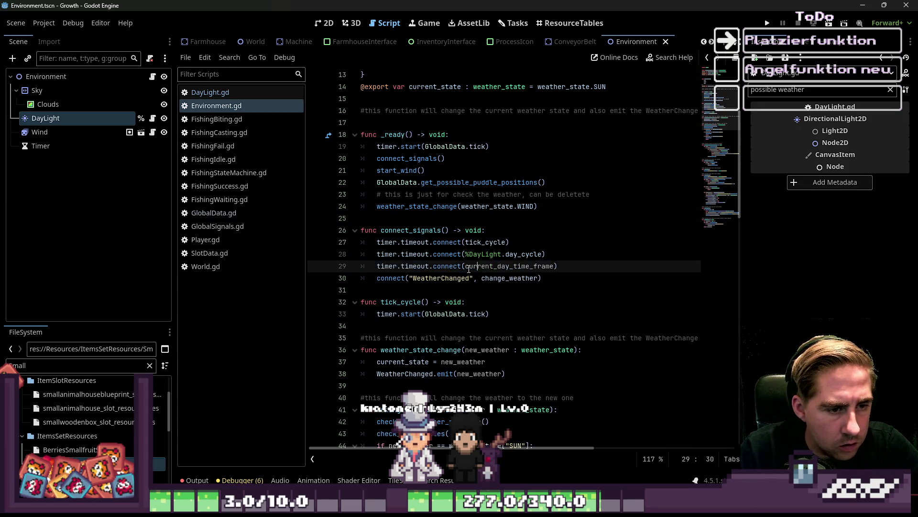
type("%DayLight")
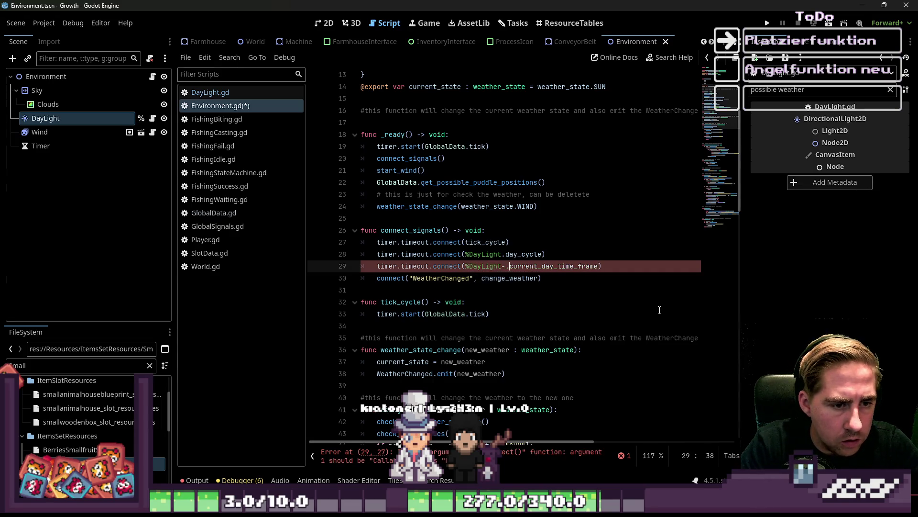
type(".")
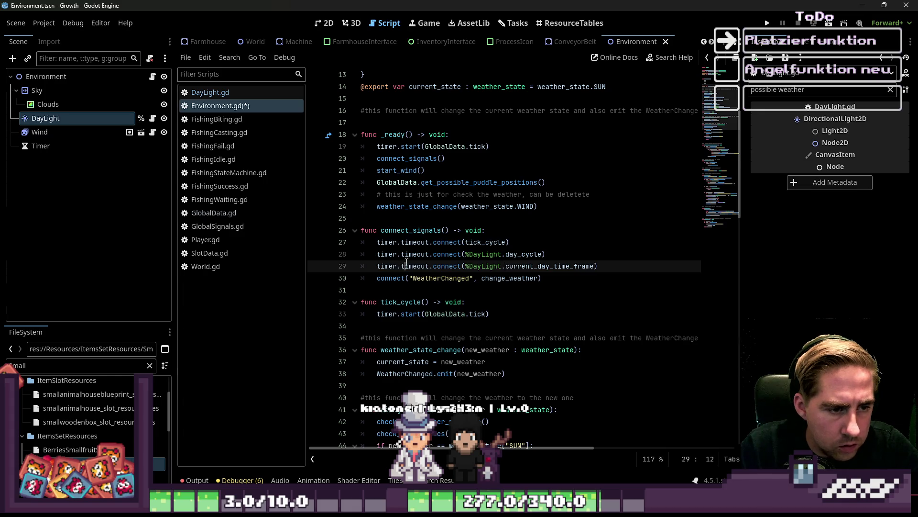
left_click(468, 182)
key("ctrl+s")
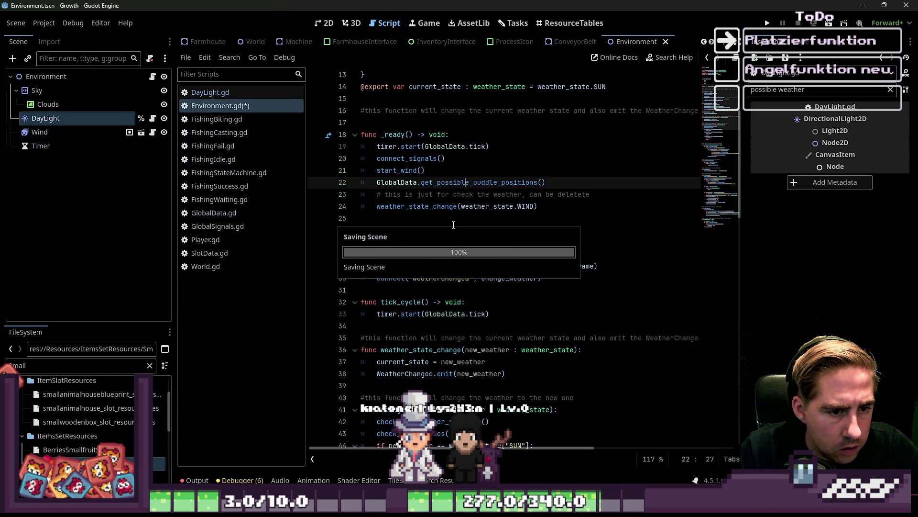
left_click(210, 92)
scroll(478, 360, "down", 15)
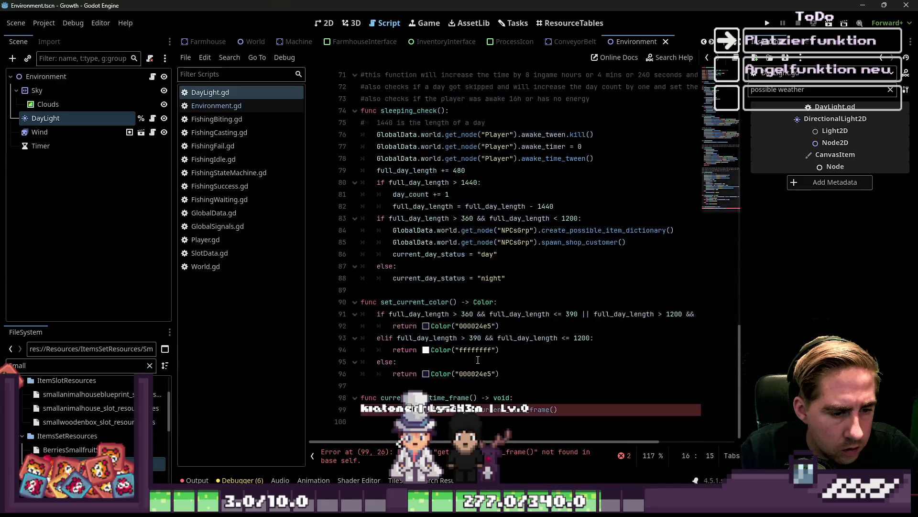
Step: Scroll DayLight.gd to the end and place the caret on empty line 100 after current_day_time_frame
scroll(478, 360, "up", 20)
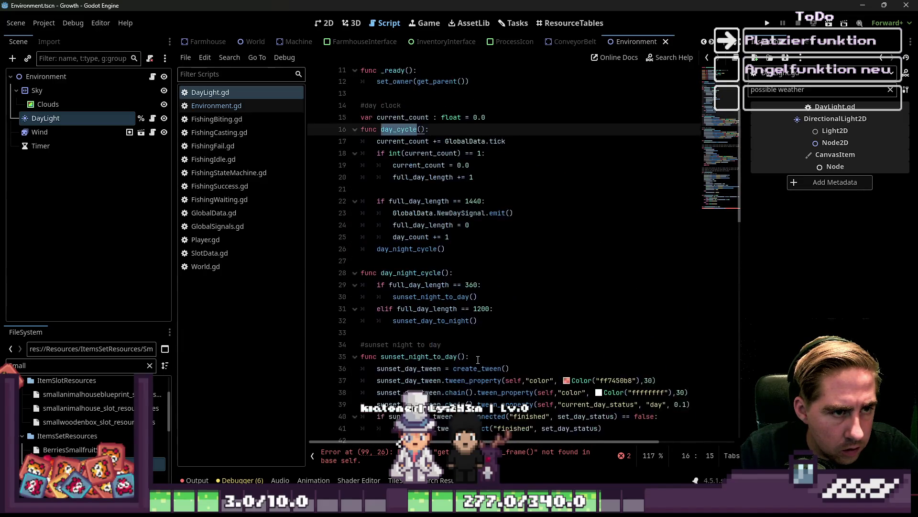
scroll(478, 360, "up", 4)
left_click(411, 288)
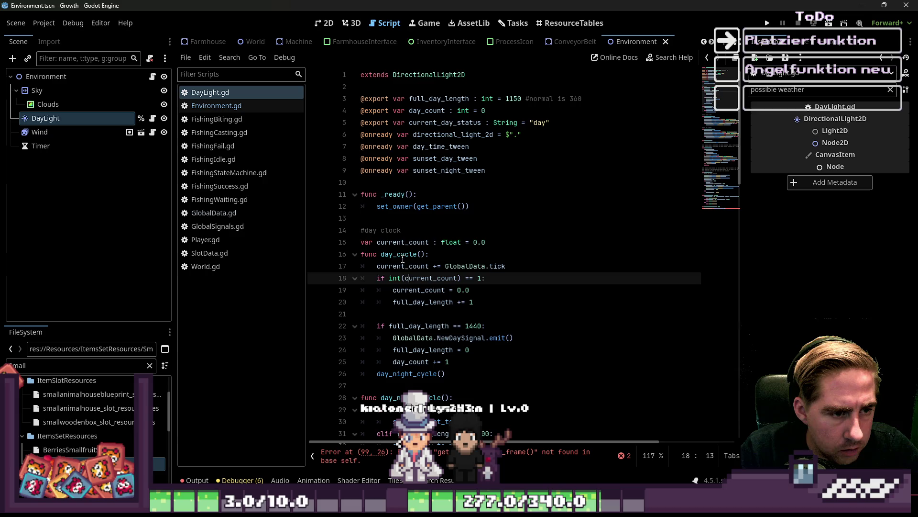
double_click(407, 255)
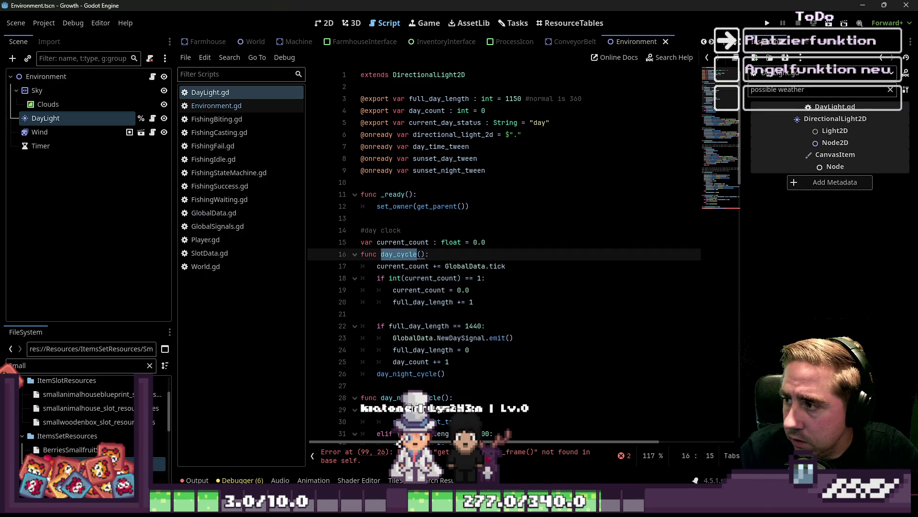
double_click(425, 99)
scroll(519, 268, "down", 15)
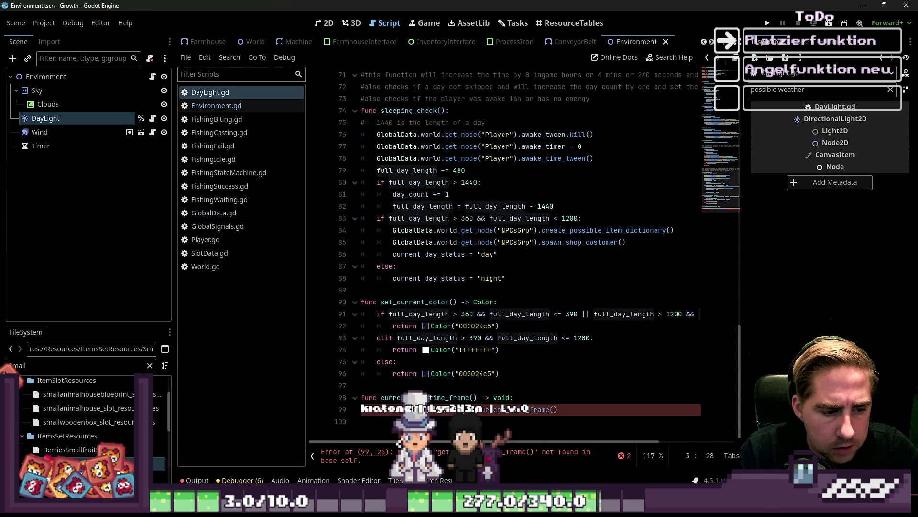
left_click(532, 438)
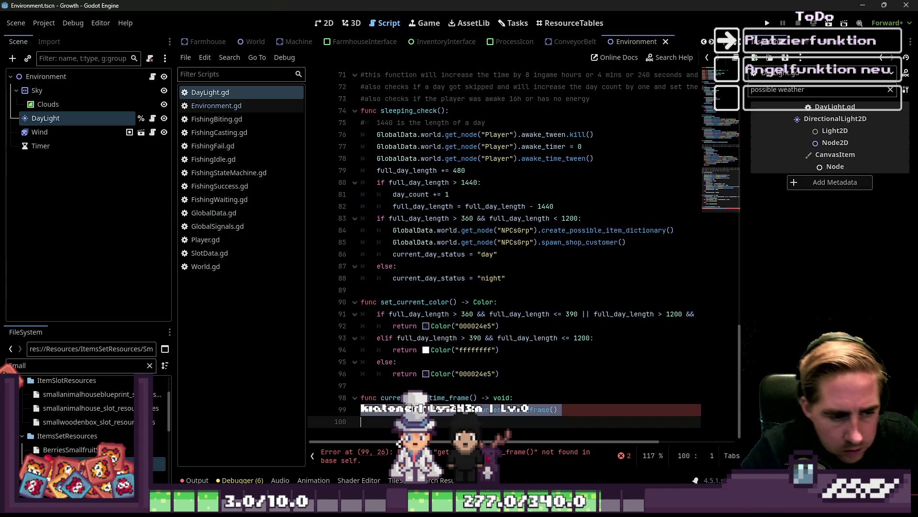
Step: Revert line 99, then add an if full_day_length <= 360 branch setting current_time_frame to "morning"
key("ctrl+z")
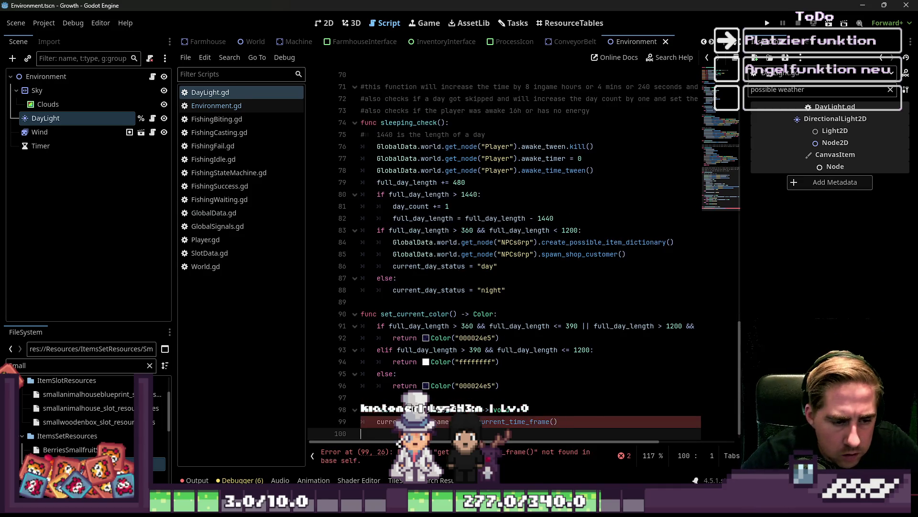
key("ctrl+z")
key("ctrl+z")
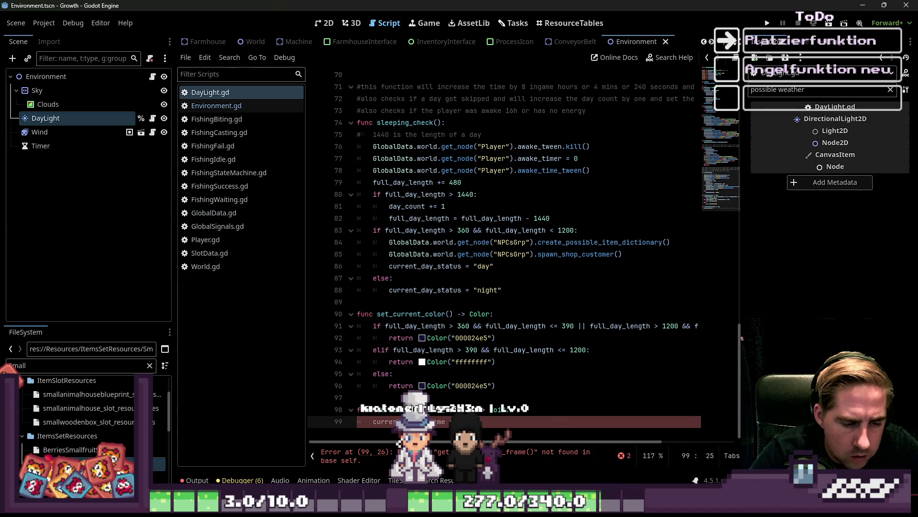
key("Home")
key("Return")
key("Return")
key("Return")
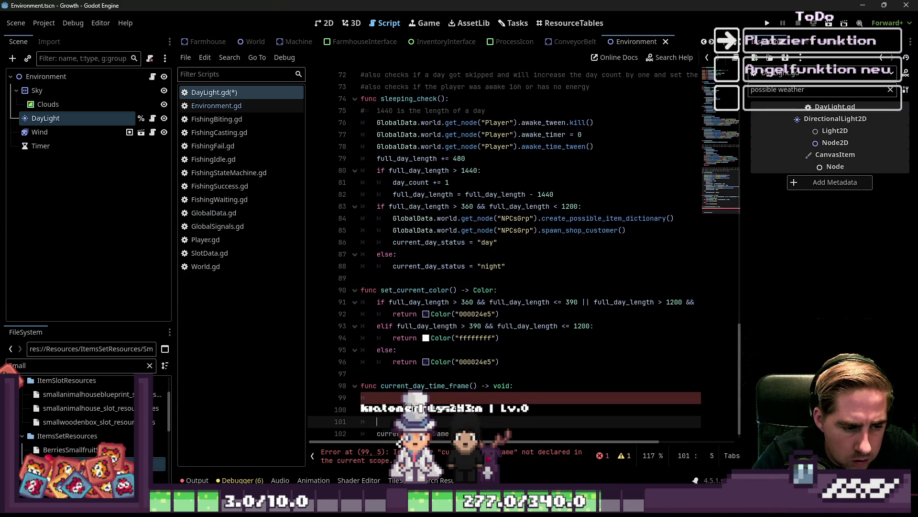
key("Up")
key("Up")
key("Up")
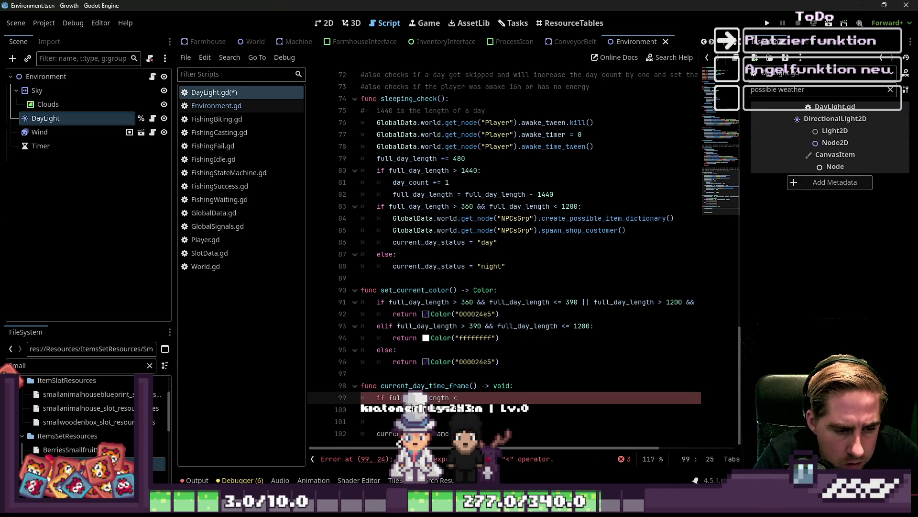
type("30")
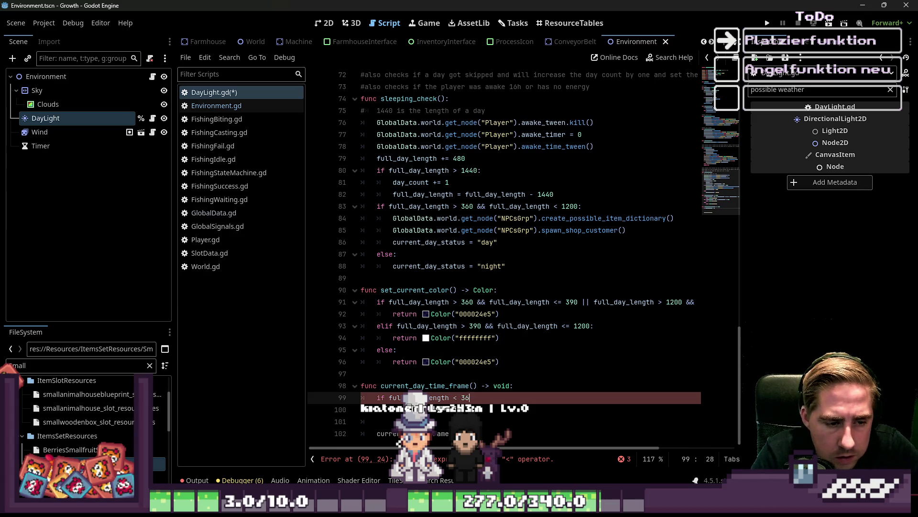
key("BackSpace")
key("BackSpace")
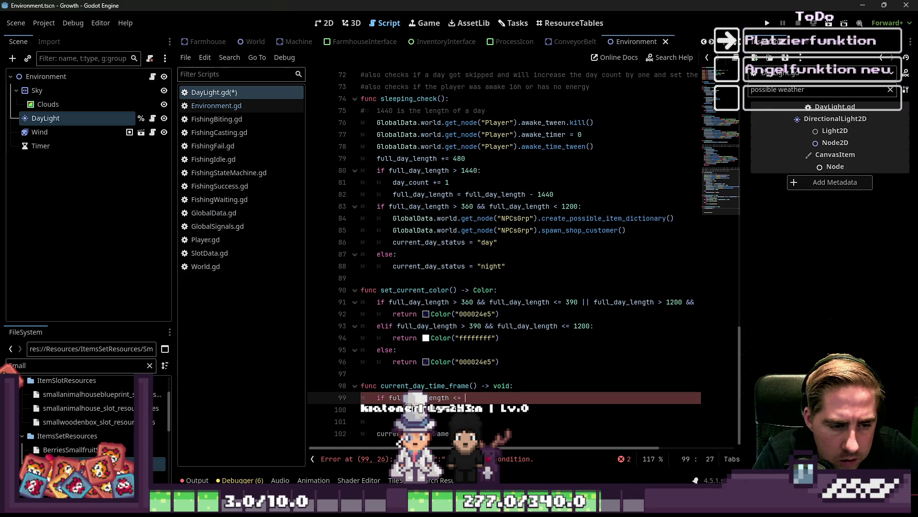
key("BackSpace")
type("= 360:")
key("Down")
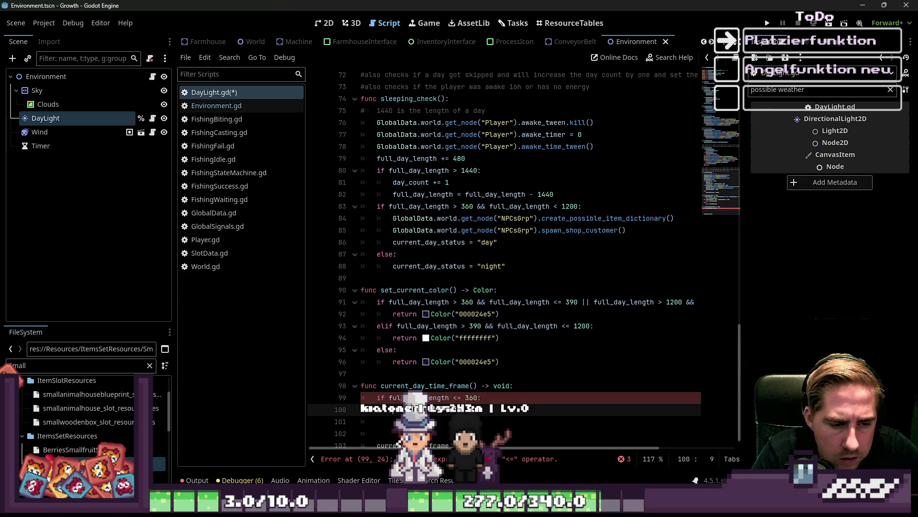
key("Delete")
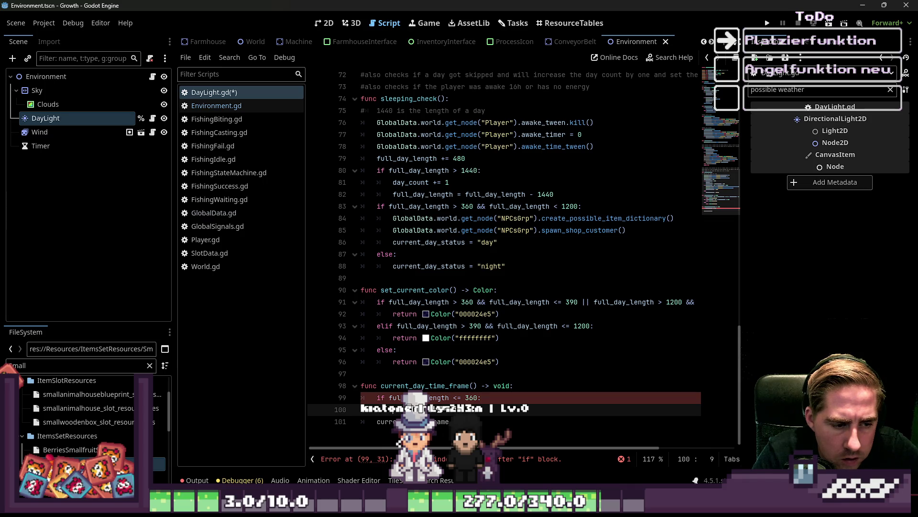
type("current_time_frame()")
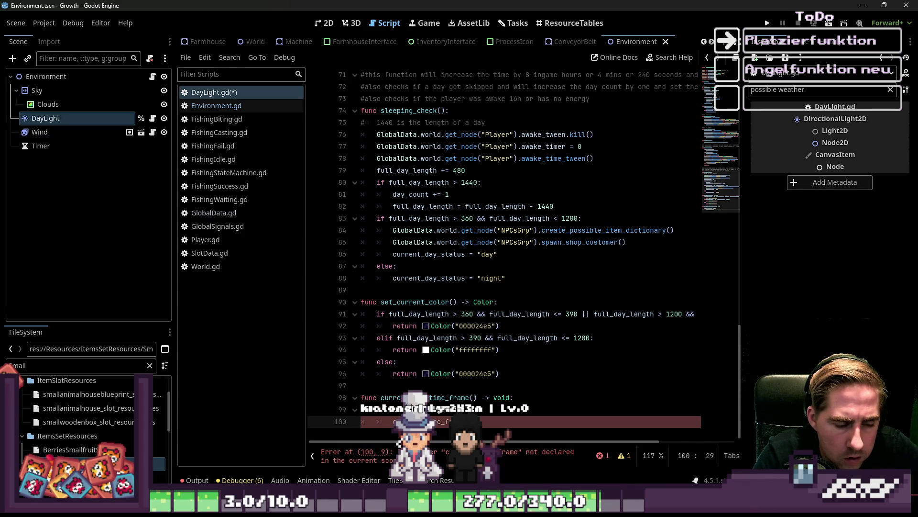
key("BackSpace")
key("BackSpace")
type("= \"m")
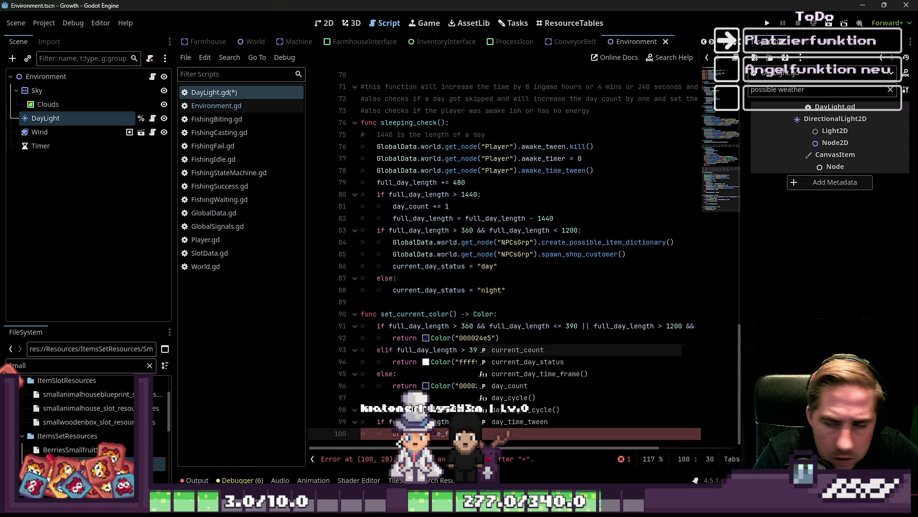
type("orning\"")
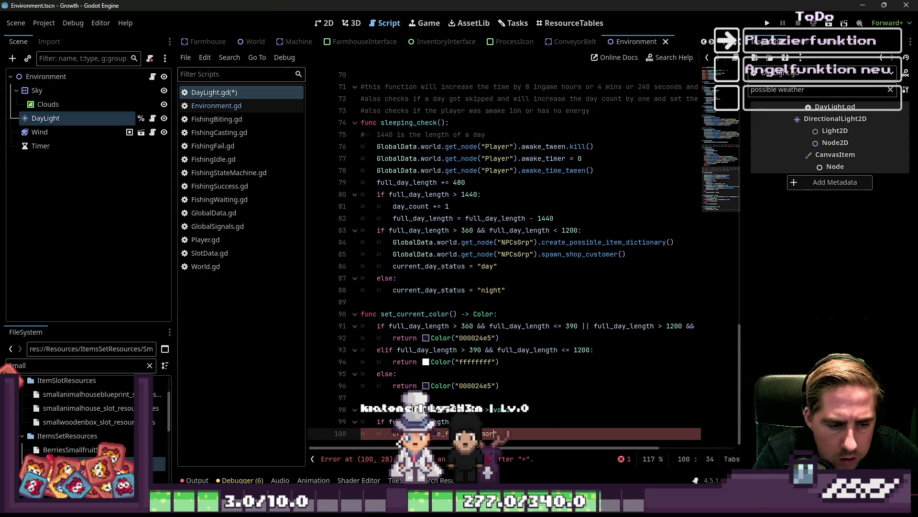
Step: Add an elif full_day_length branch that assigns "afternoon" to the time frame
key("Return")
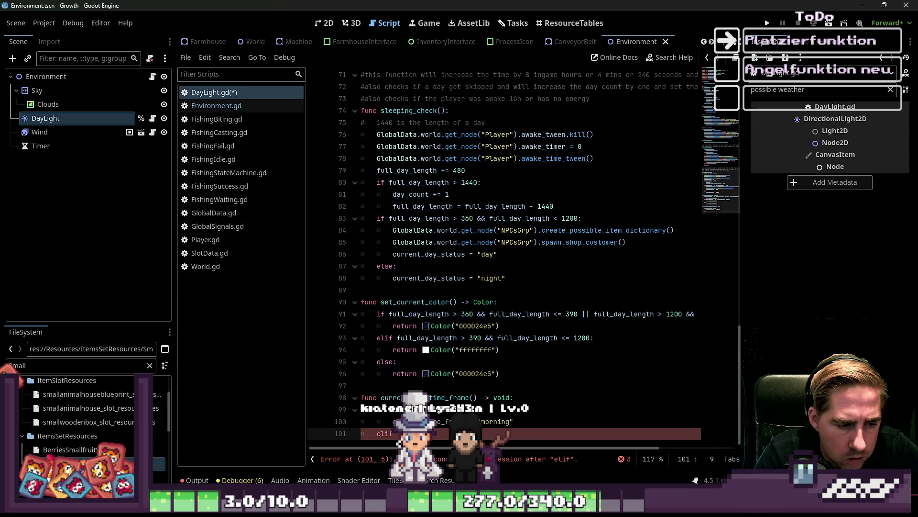
type("full_day_length ")
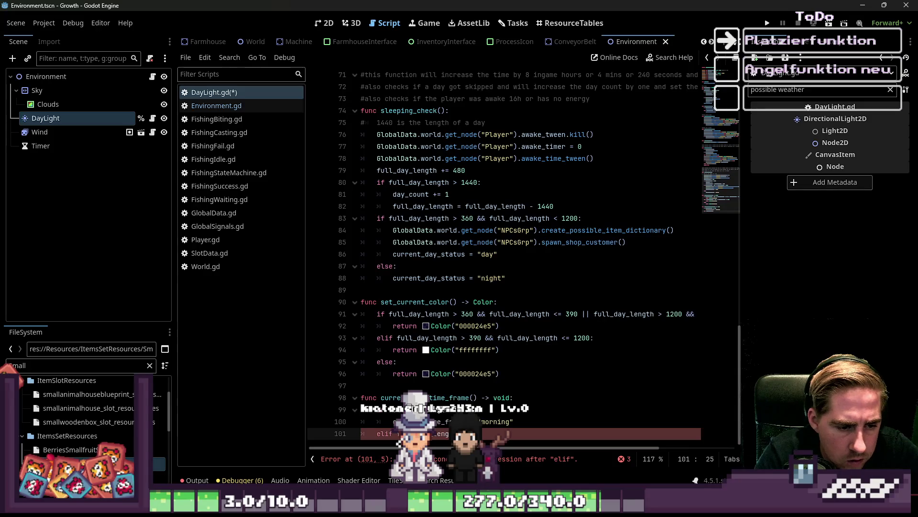
type("< ")
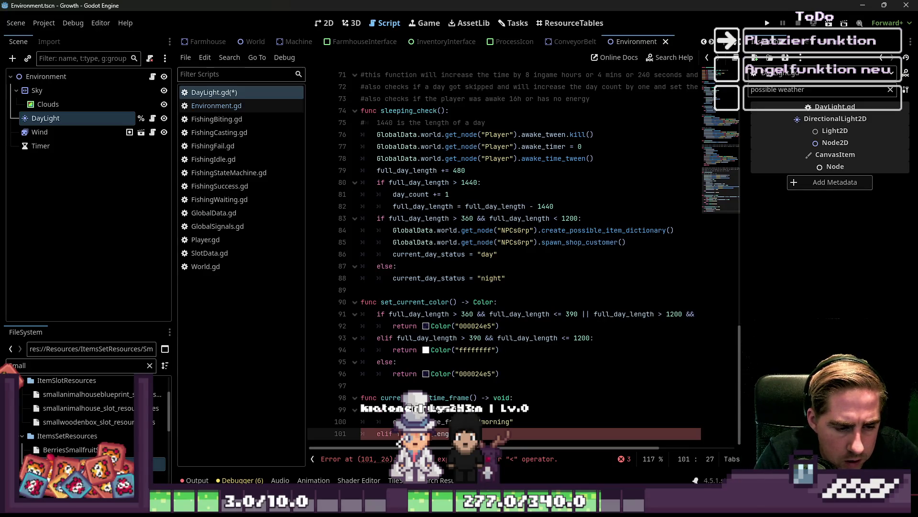
type("=")
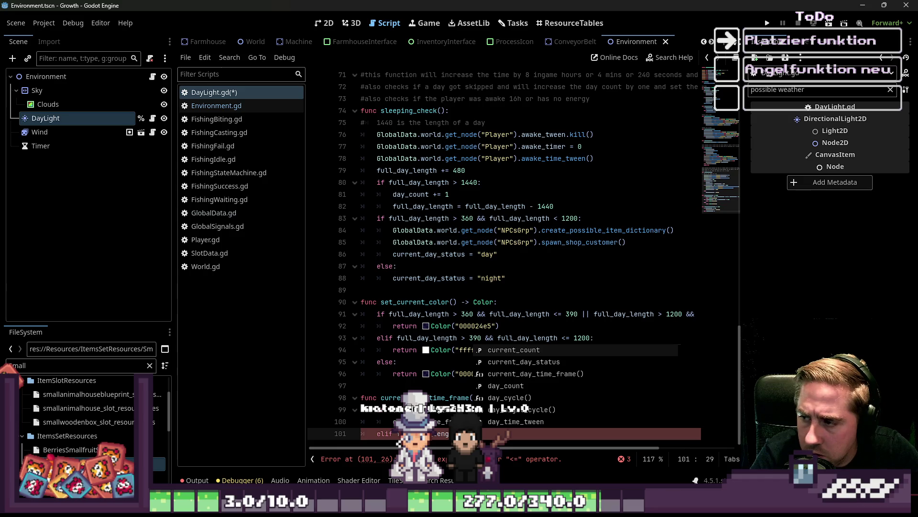
type("417:")
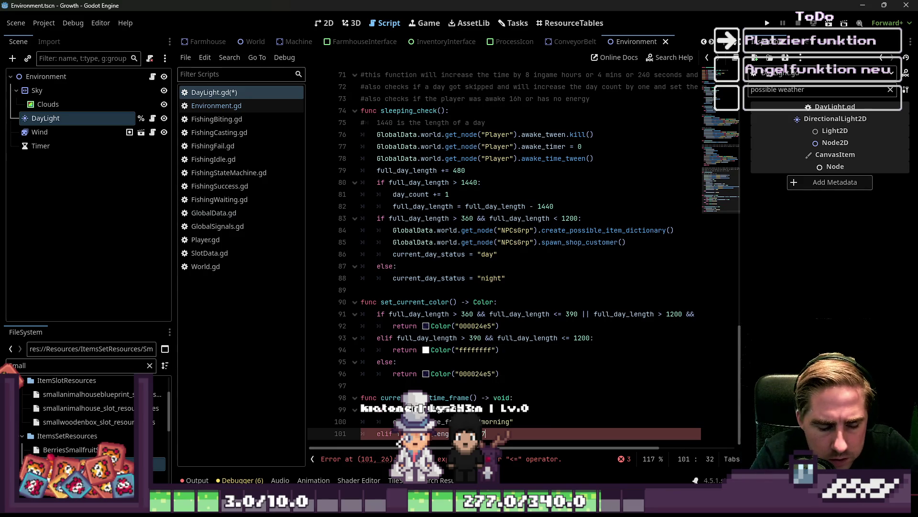
key("Return")
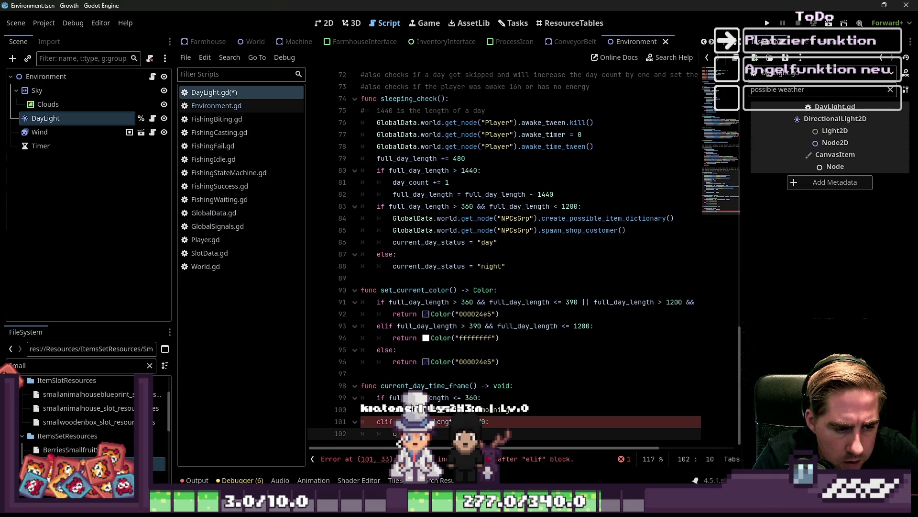
type("ent_day_ti")
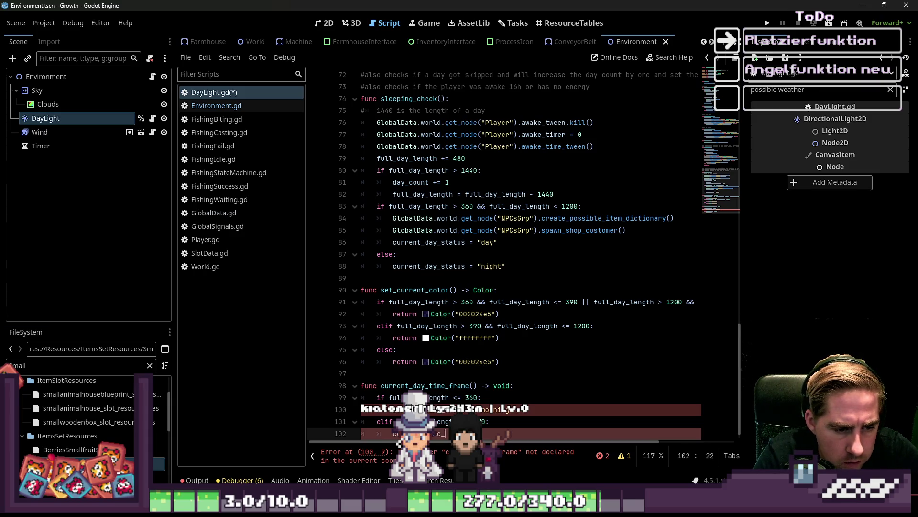
type("me_frame = \"afternoon")
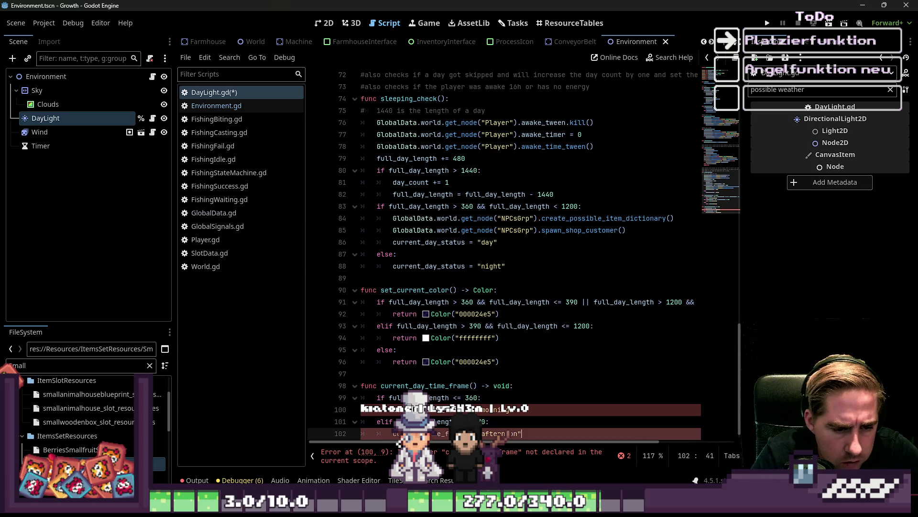
key("Return")
left_click(393, 421)
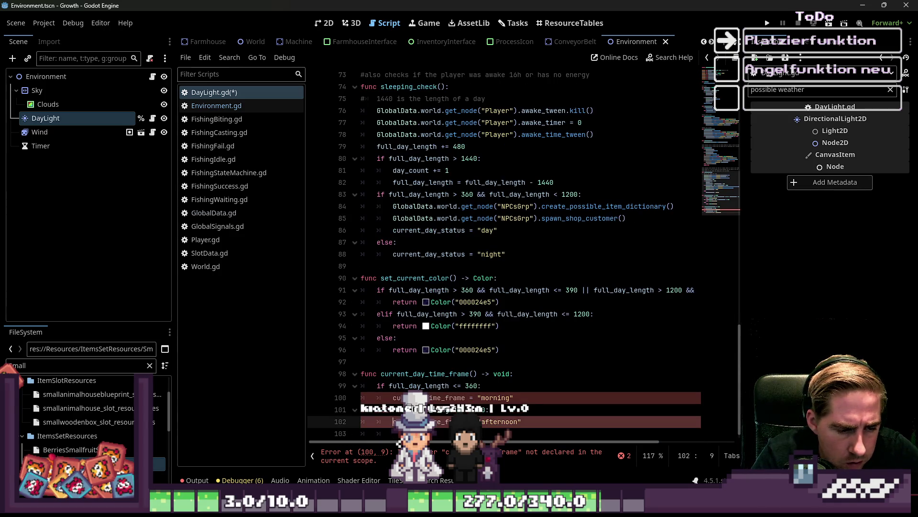
key("Up")
key("Up")
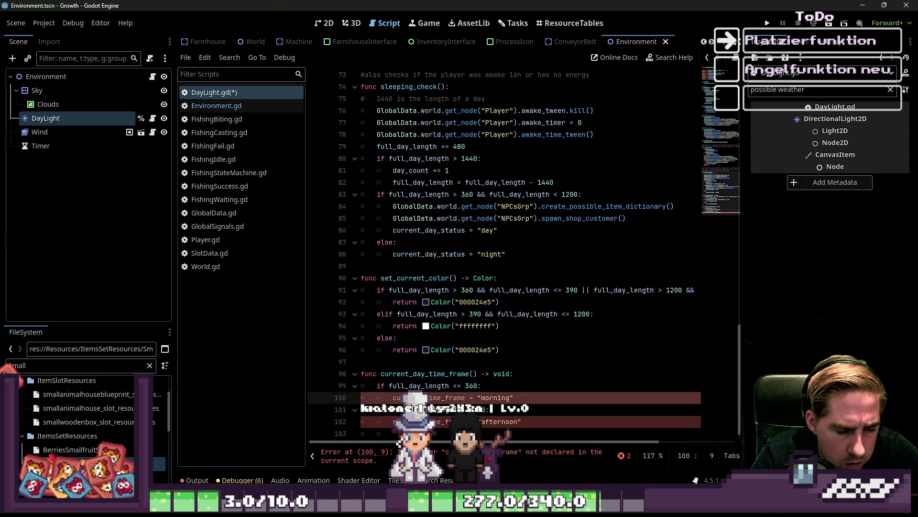
key("ctrl+shift+Right")
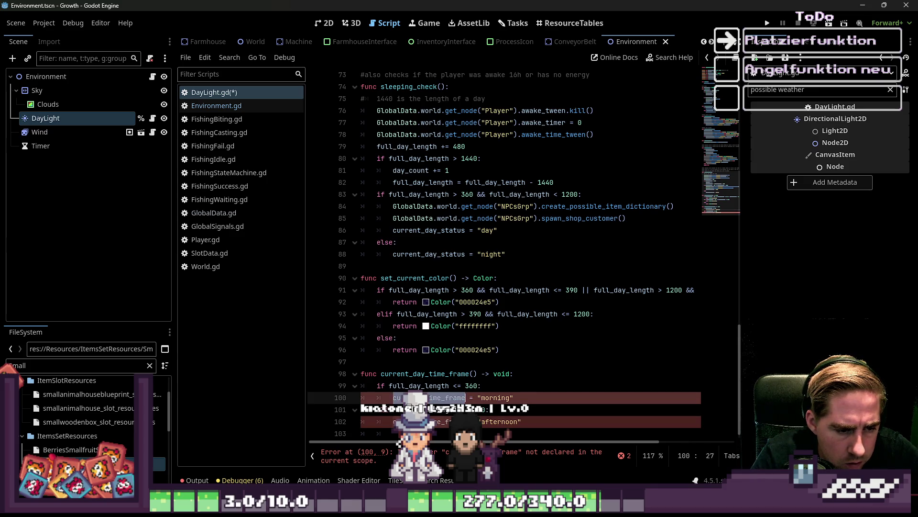
scroll(658, 359, "up", 20)
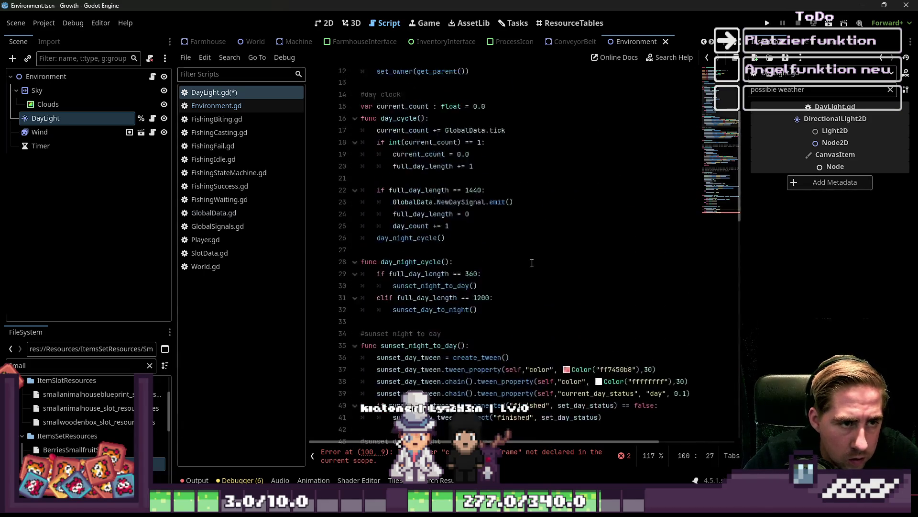
Step: Open a blank line 6 below the current_day_status declaration in DayLight.gd
left_click(425, 182)
key("Return")
key("Return")
key("Up")
key("Up")
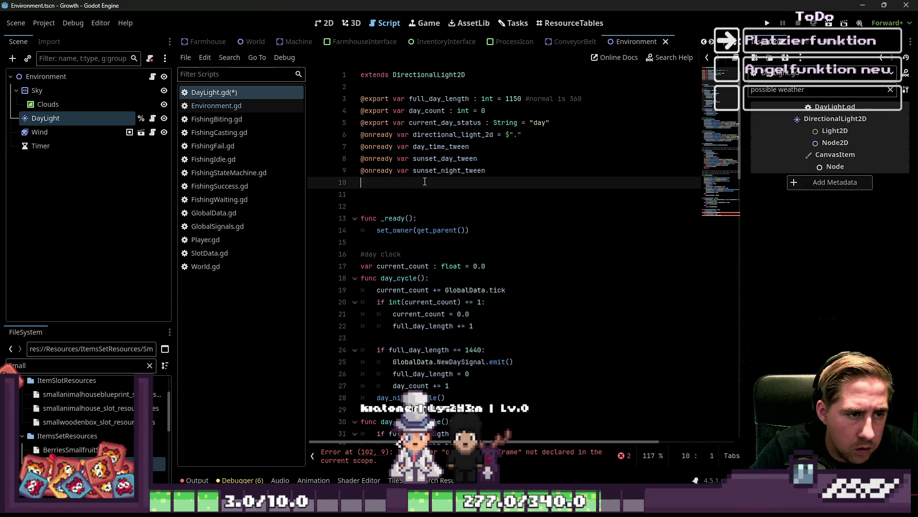
key("Down")
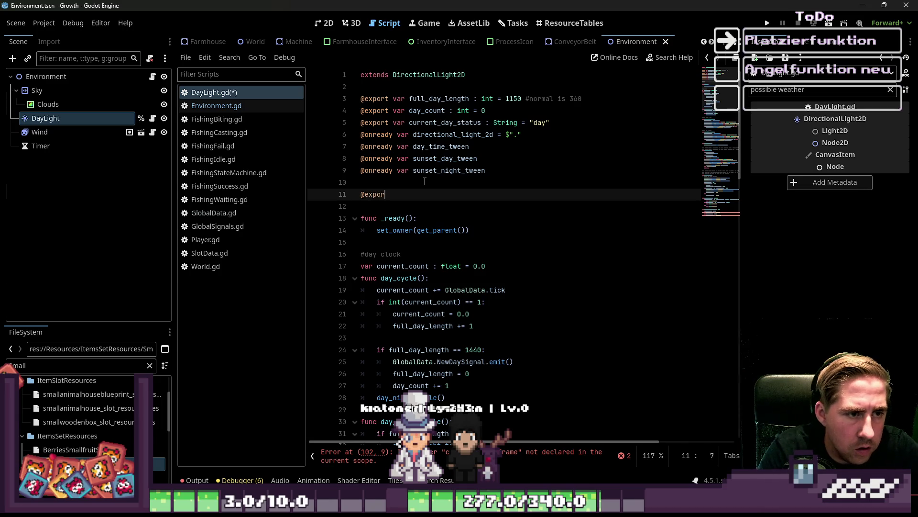
key("ctrl+z")
key("ctrl+z")
key("ctrl+z")
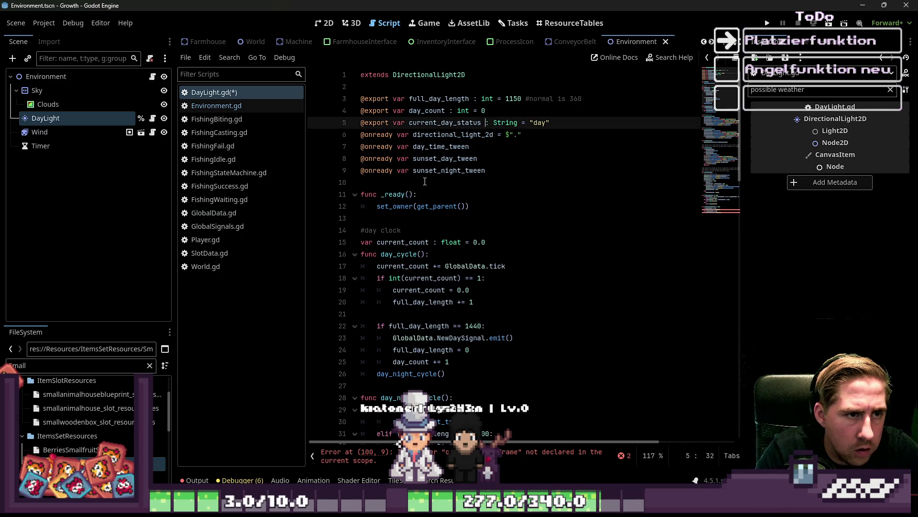
key("Return")
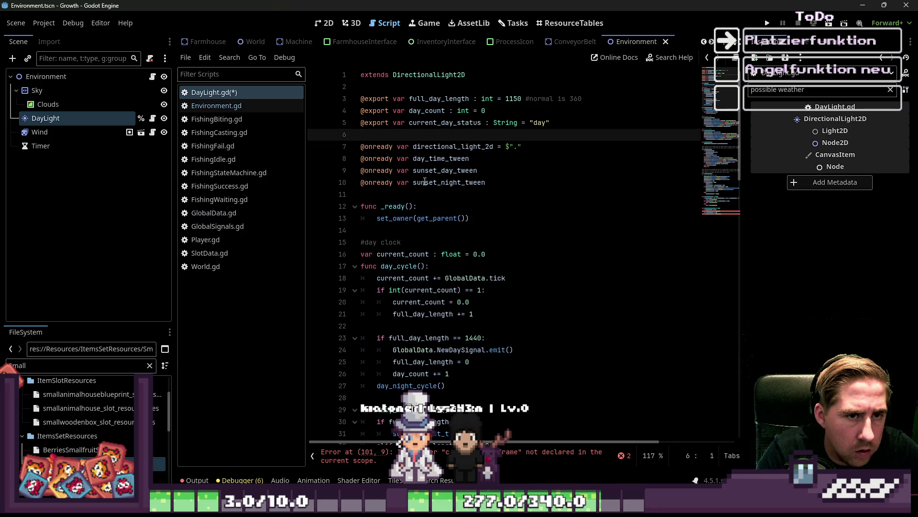
key("Up")
key("End")
key("Left")
key("Left")
key("Left")
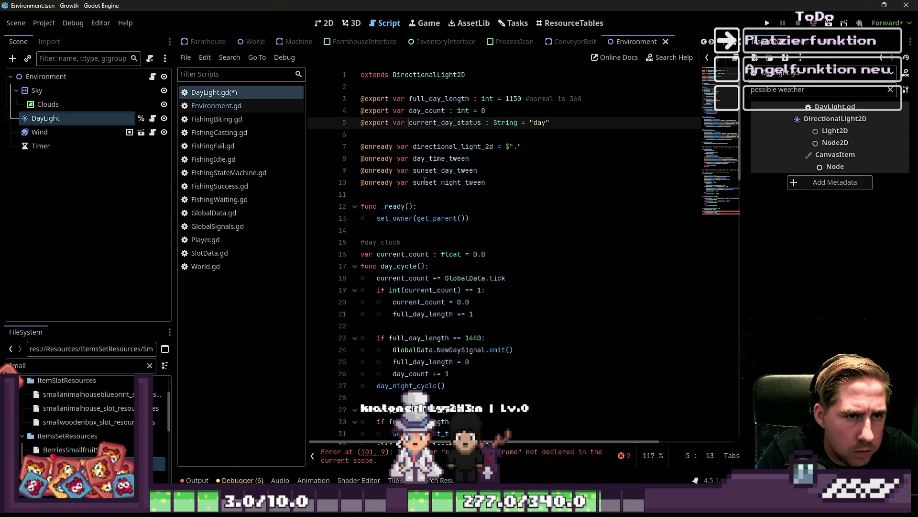
key("ctrl+shift+Right")
scroll(398, 284, "down", 5)
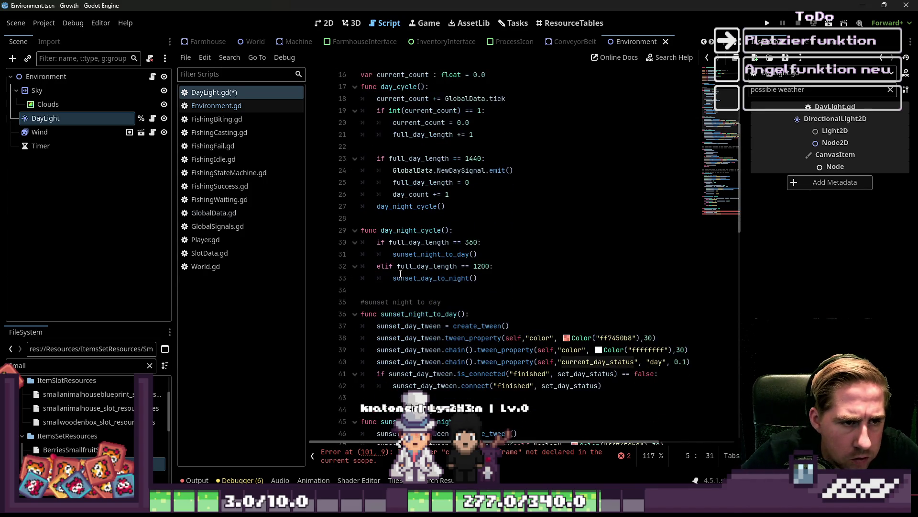
scroll(400, 274, "down", 1)
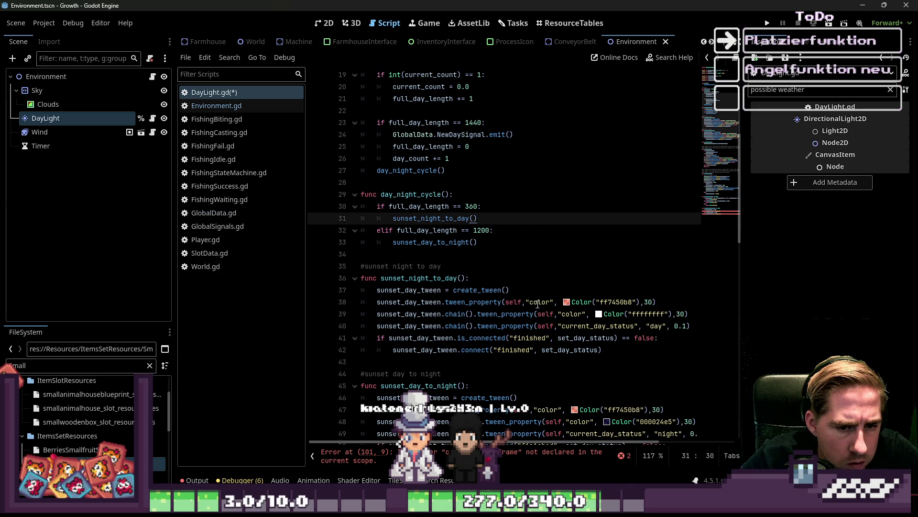
scroll(525, 362, "down", 2)
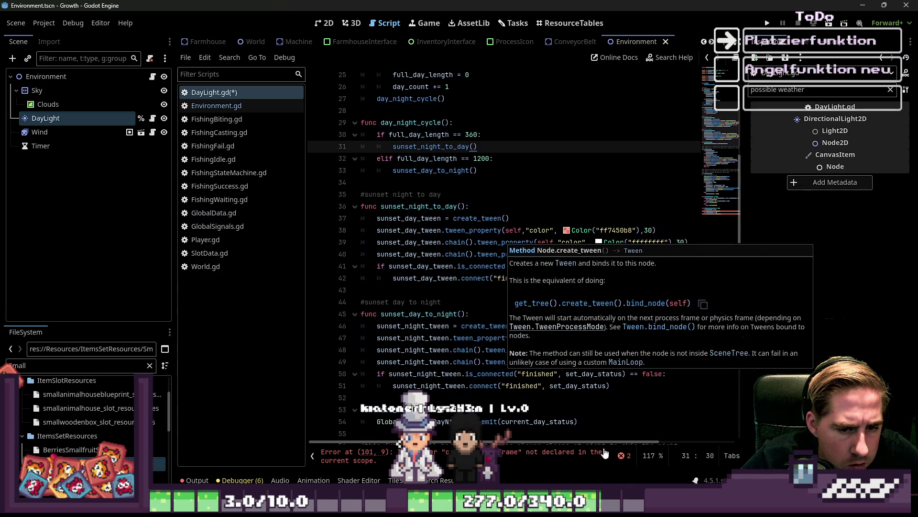
left_click(647, 394)
scroll(524, 317, "up", 8)
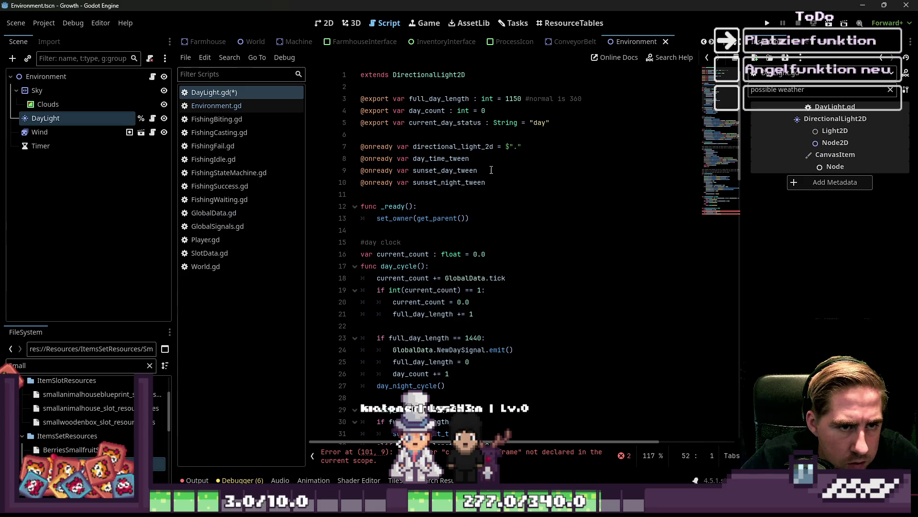
left_click(508, 134)
type("current_day_status")
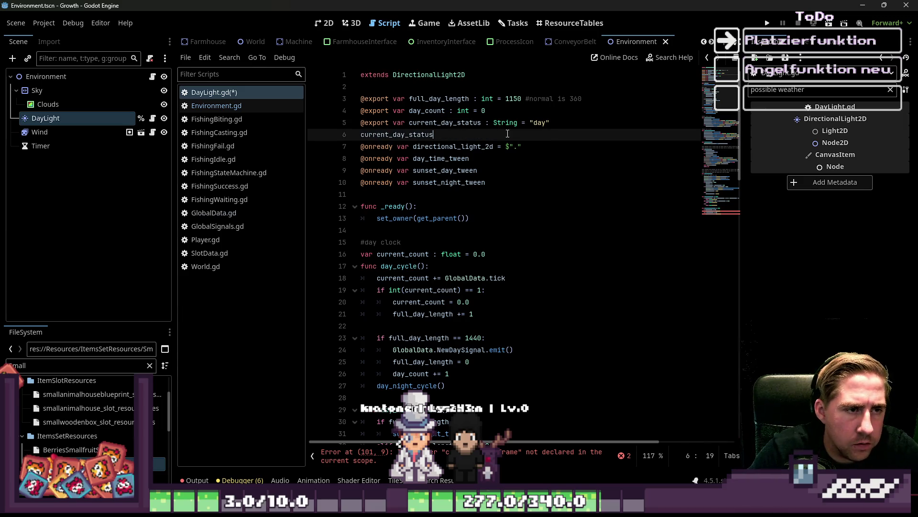
key("Home")
type("@export")
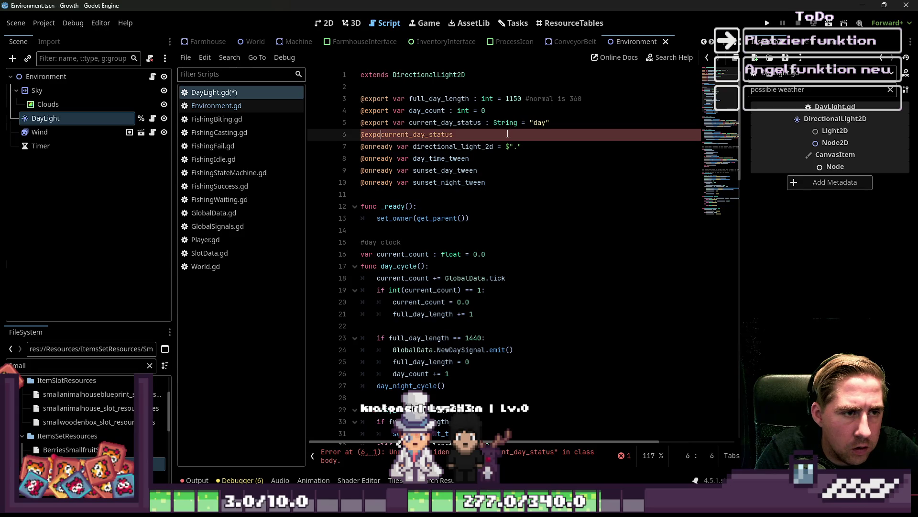
key("shift+End")
type("var curr")
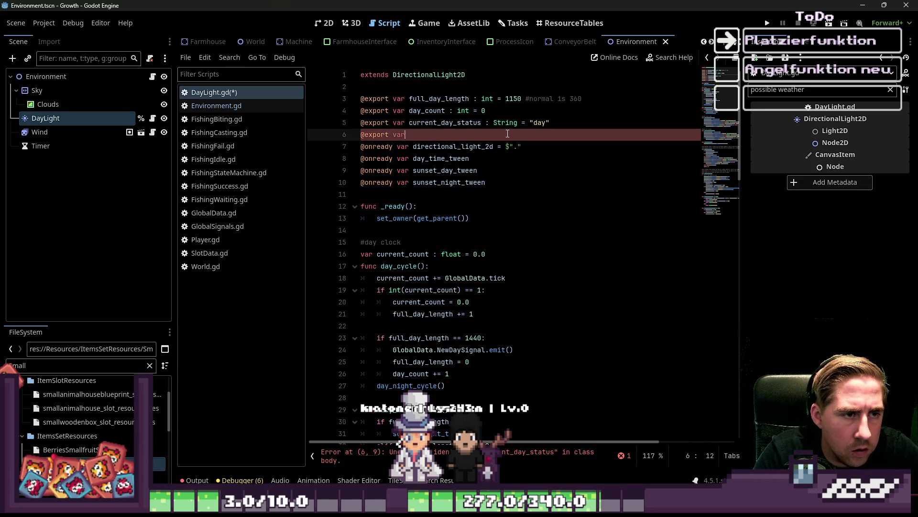
type("ent_")
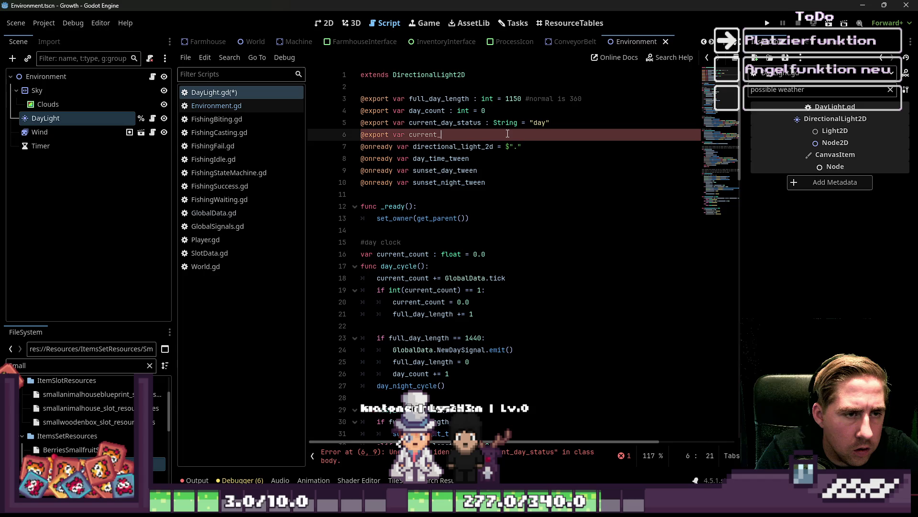
type("time_f")
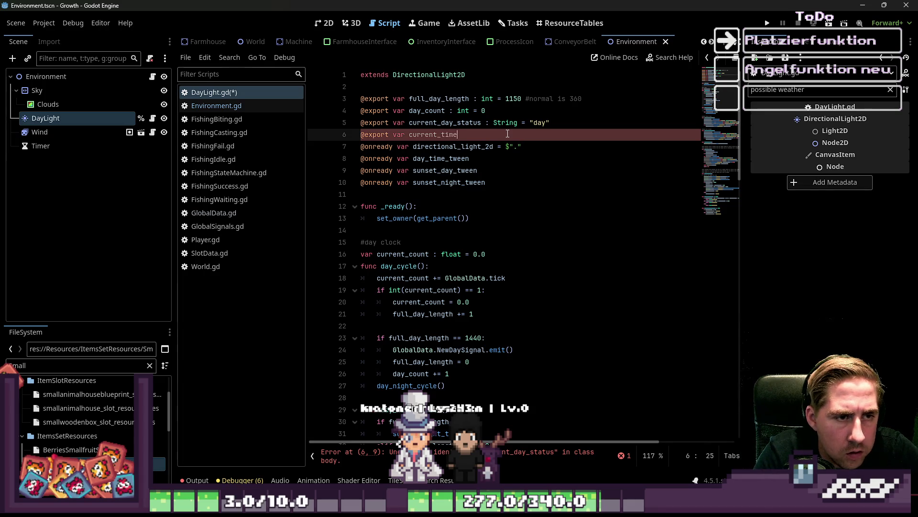
type("rame : ")
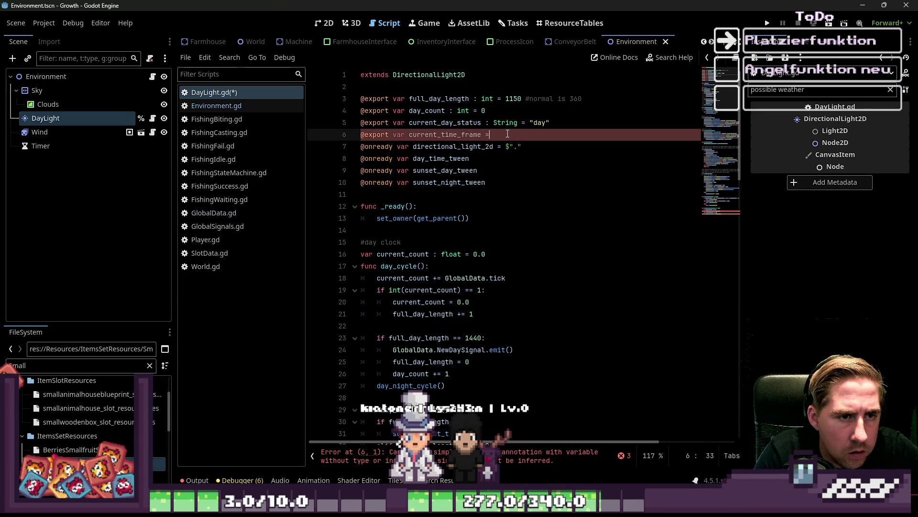
type("String")
key("BackSpace")
key("BackSpace")
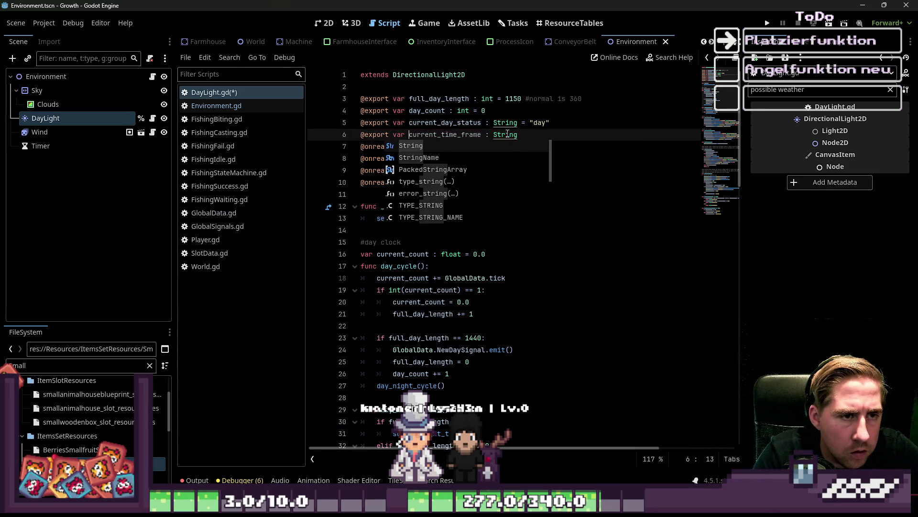
key("ctrl+Left")
key("ctrl+Left")
key("Escape")
scroll(506, 287, "down", 20)
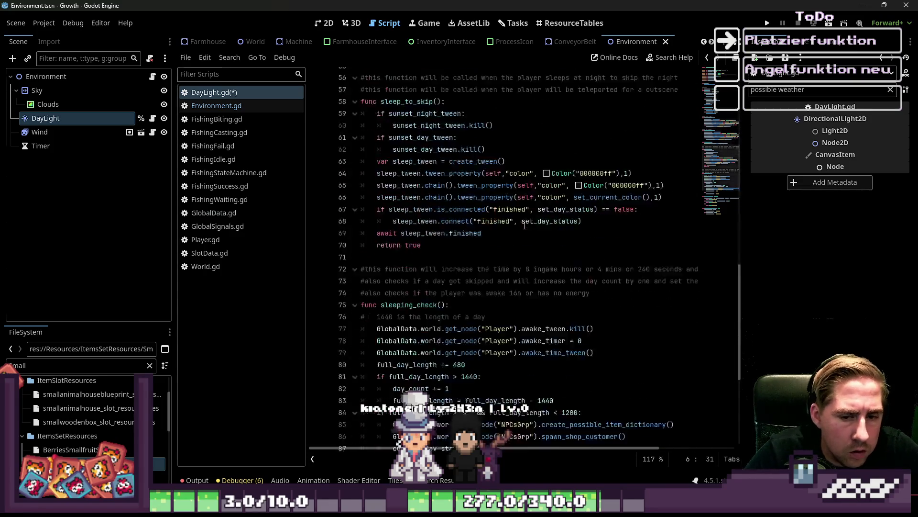
Step: Add an elif full_day_length <= 1140 branch setting current_time_frame to "evening"
left_click(496, 433)
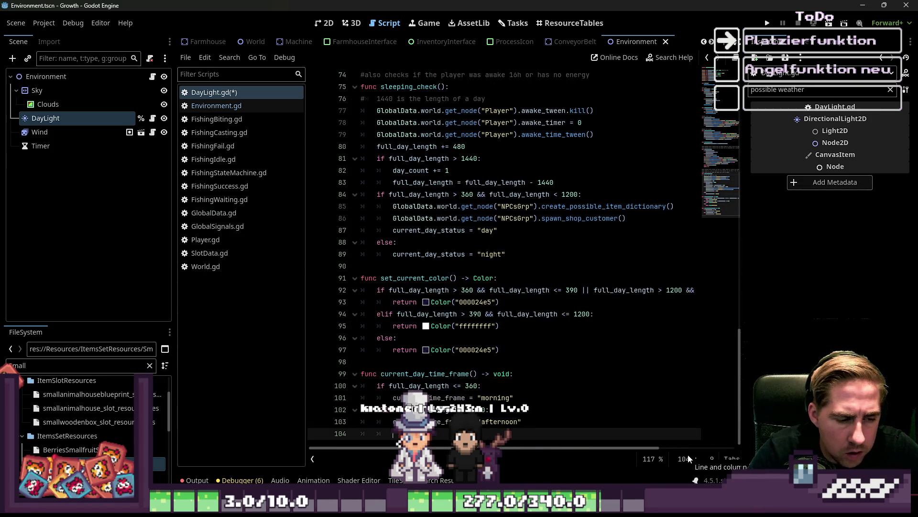
type("elif cu")
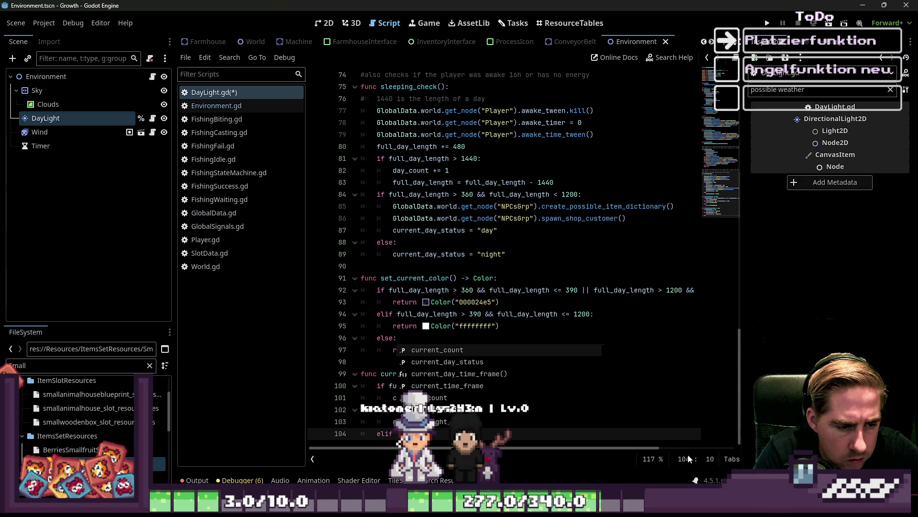
left_click(364, 158)
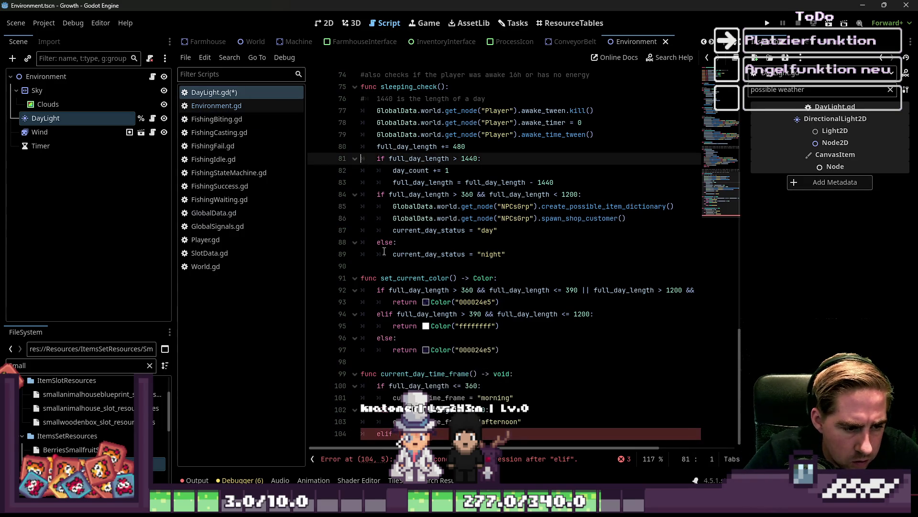
left_click(397, 433)
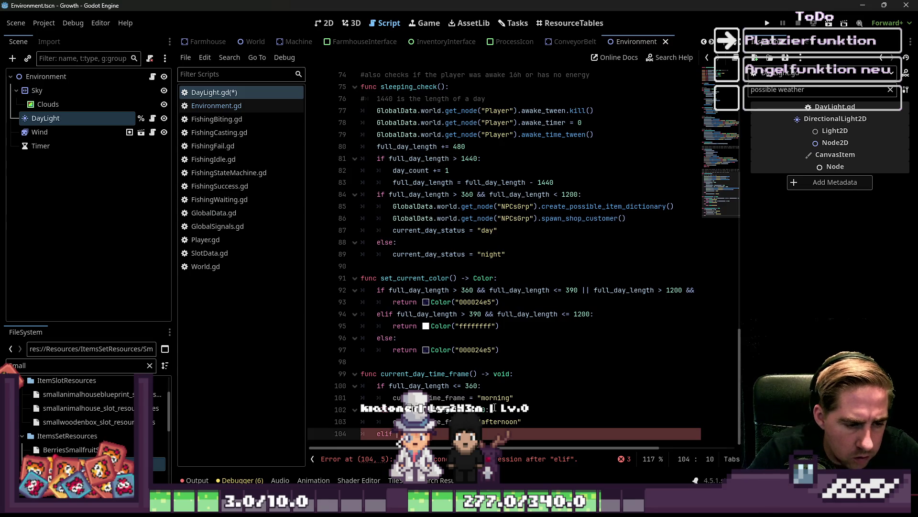
type("_day_length ")
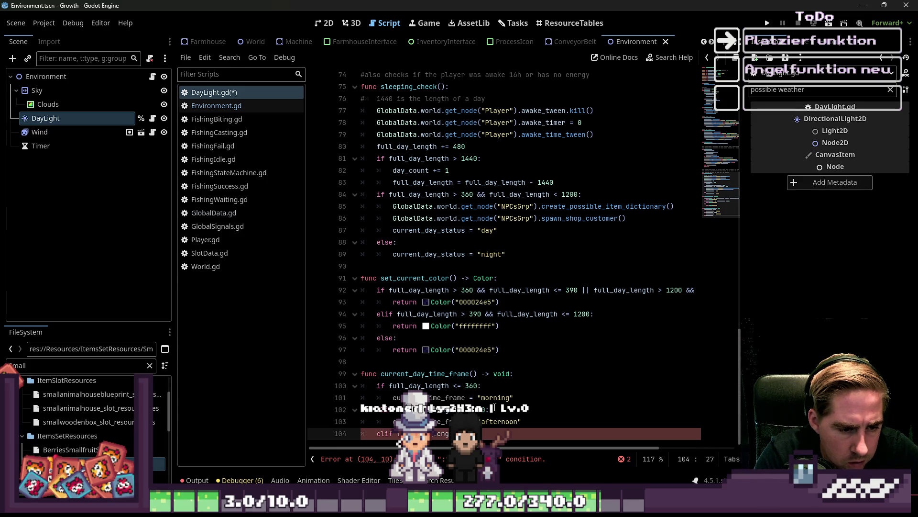
type("<= ")
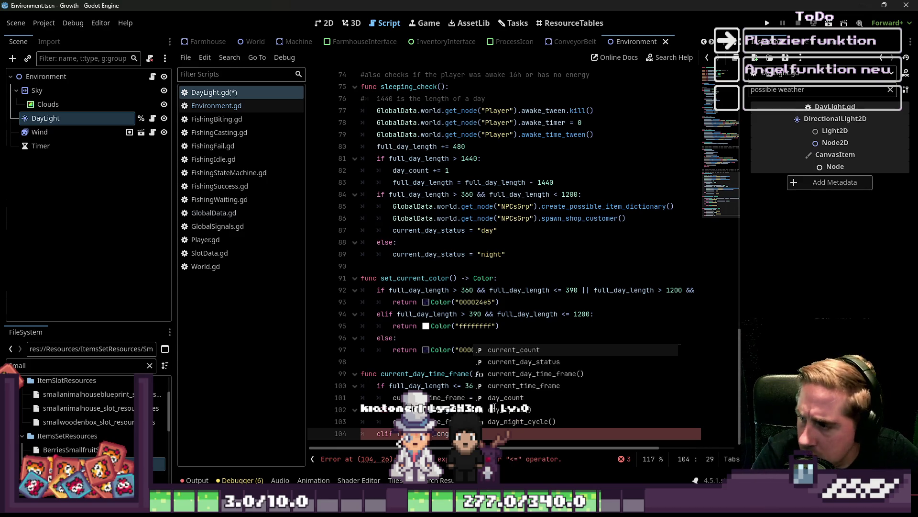
type("1040:")
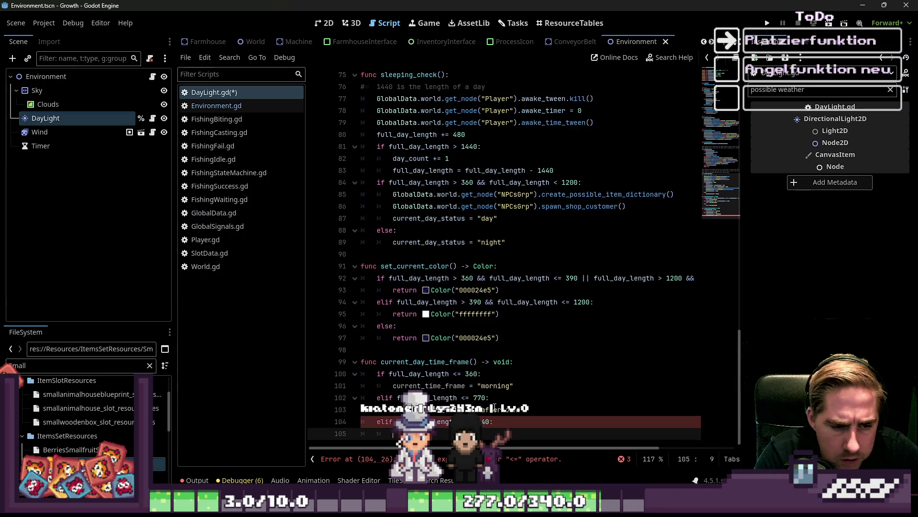
key("Return")
type("current_time_frame")
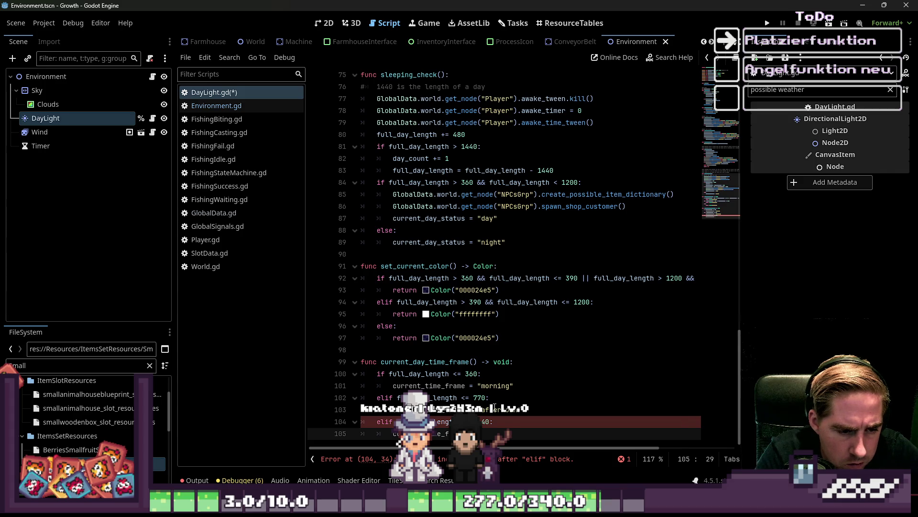
type(" = \"evening")
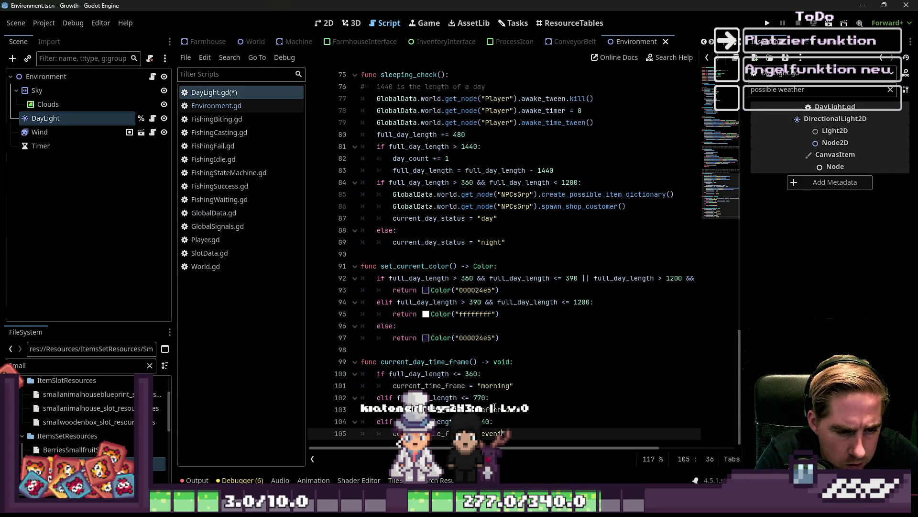
type("\"")
Step: Add an else branch setting current_time_frame to "night"
key("Return")
type("els")
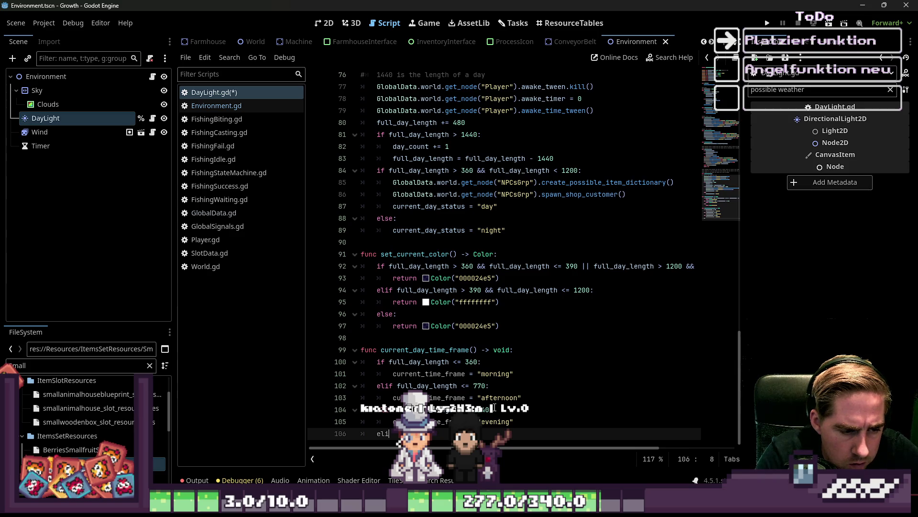
type("e:")
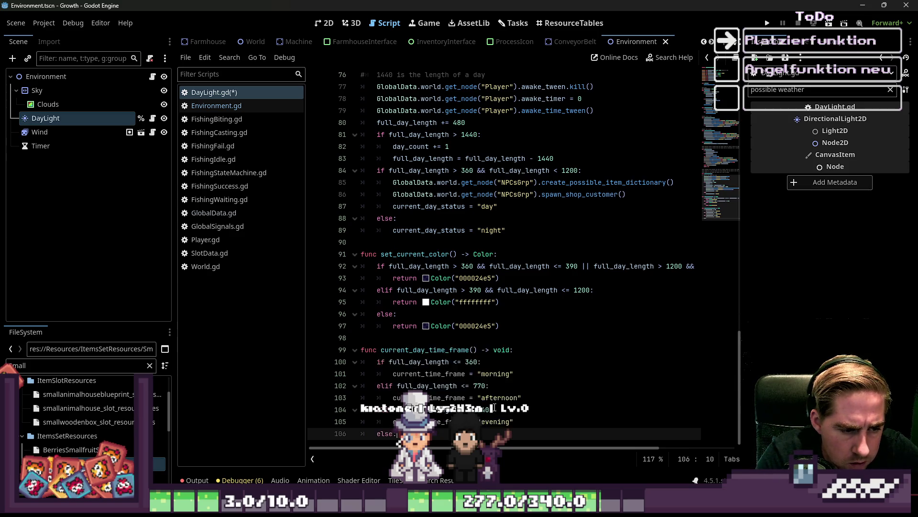
key("Return")
type("current_time_frame = \"ni")
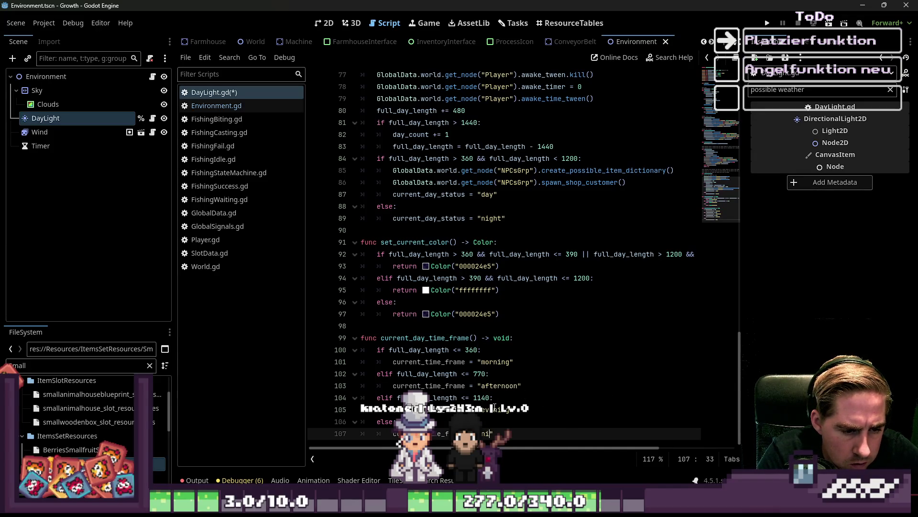
type("ght")
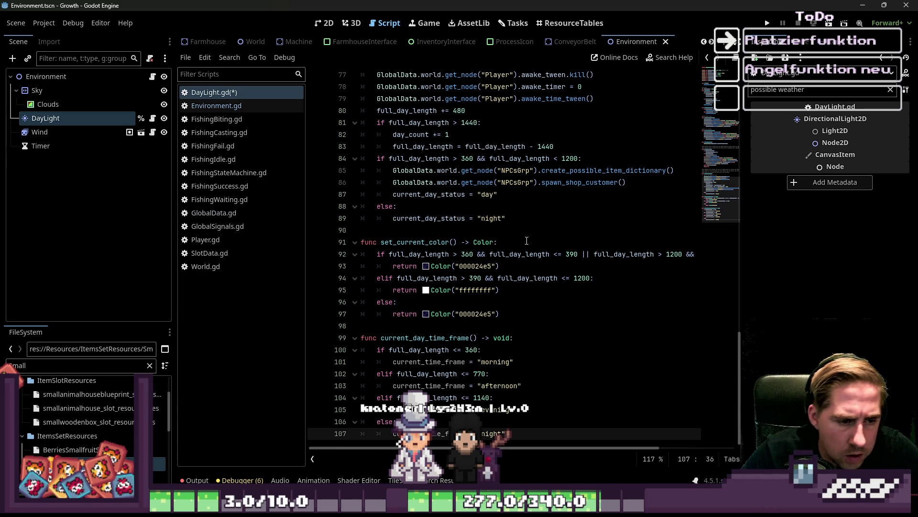
left_click(441, 397)
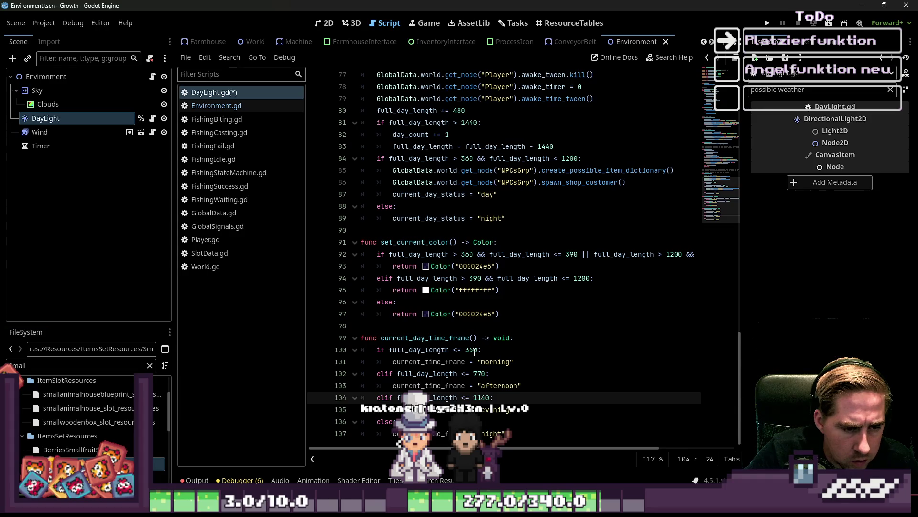
Step: Check the morning, afternoon, evening and night conditions in current_day_time_frame, then save DayLight.gd
key("Up")
key("Up")
key("Up")
key("Down")
key("Down")
key("Down")
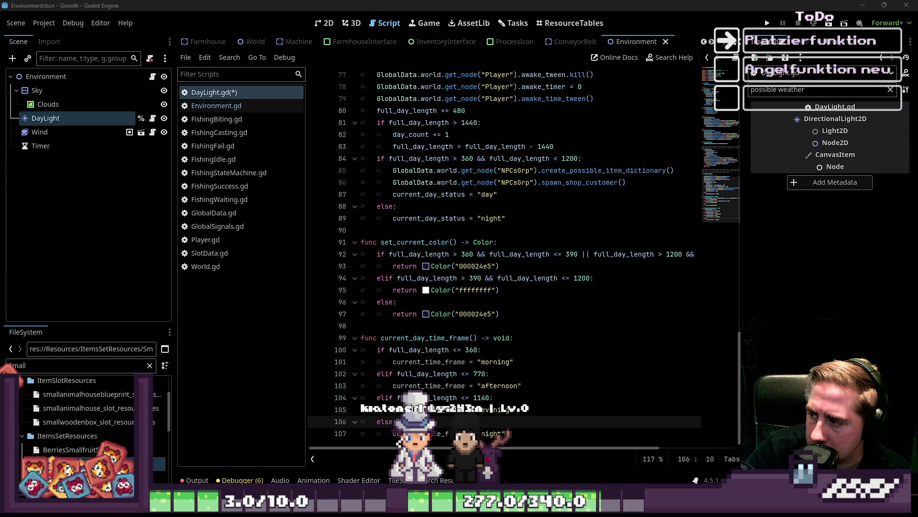
double_click(452, 337)
left_click(557, 354)
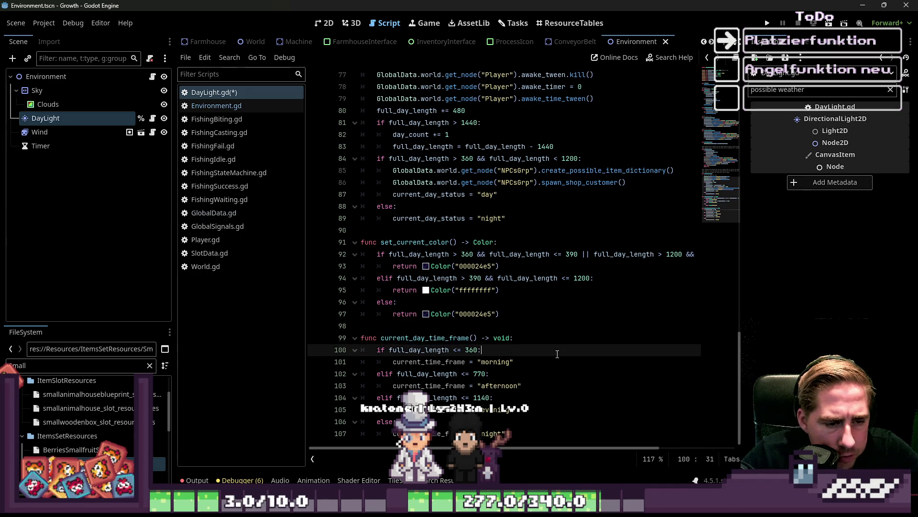
left_click(413, 410)
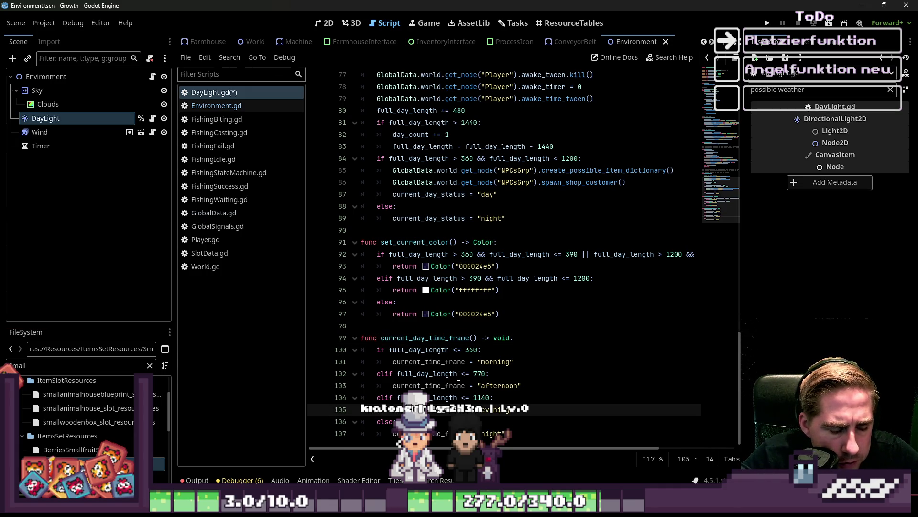
double_click(433, 338)
key("ctrl+s")
Step: Sort the ResourceTables grid by Item Type and load Zander's Possible Daytime data into the inspector
left_click(531, 373)
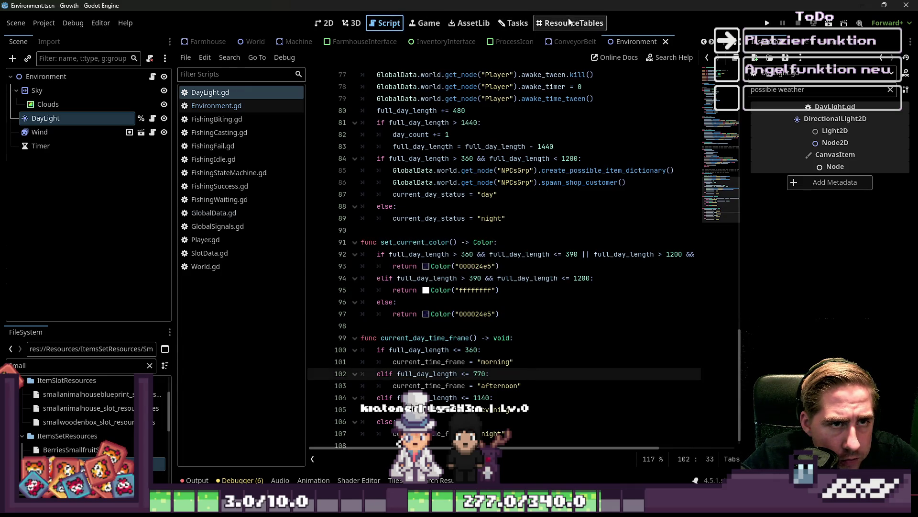
left_click(535, 26)
left_click(434, 110)
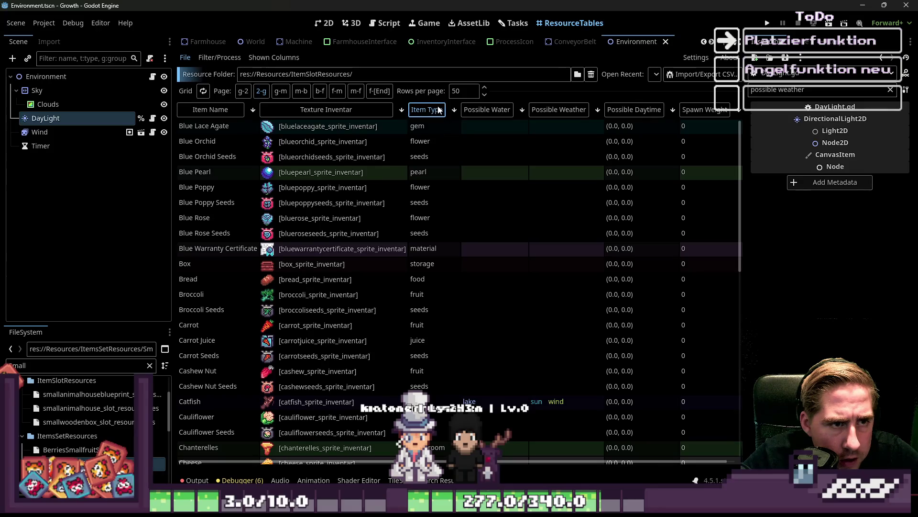
scroll(428, 239, "down", 10)
scroll(430, 220, "up", 5)
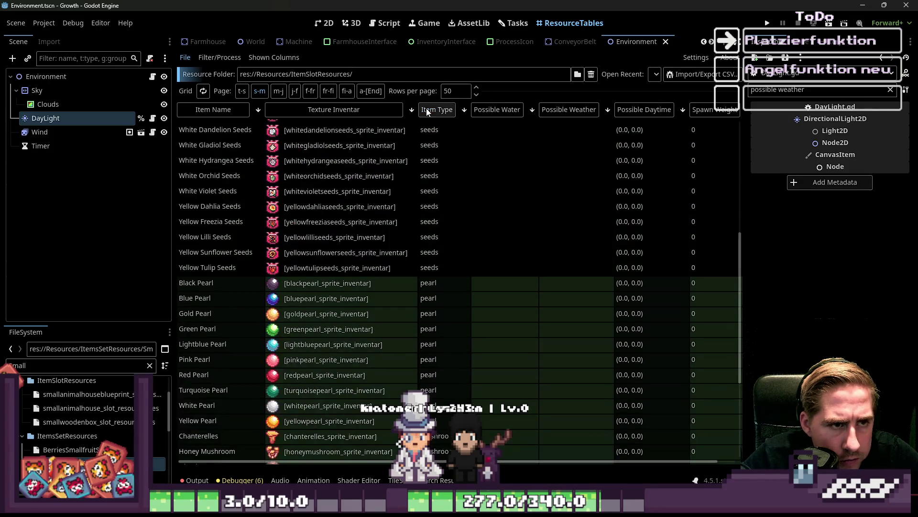
left_click(432, 111)
scroll(453, 197, "up", 2)
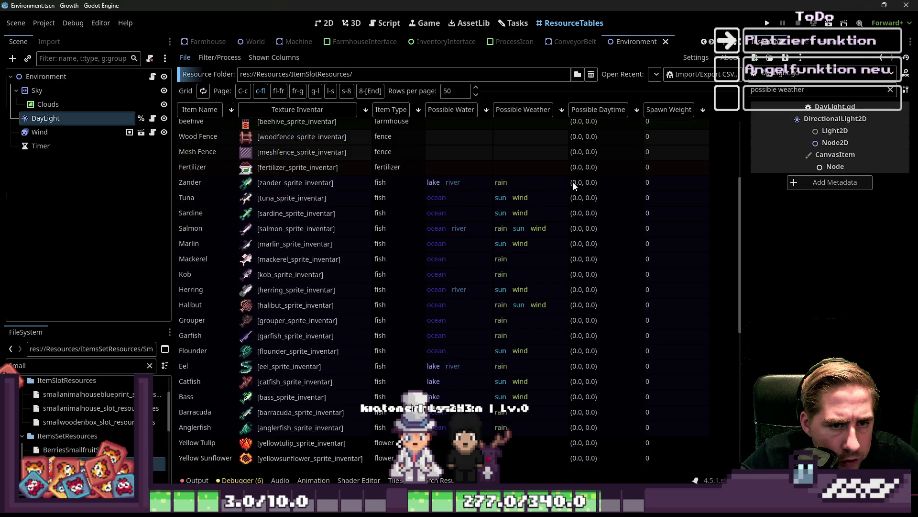
left_click(584, 184)
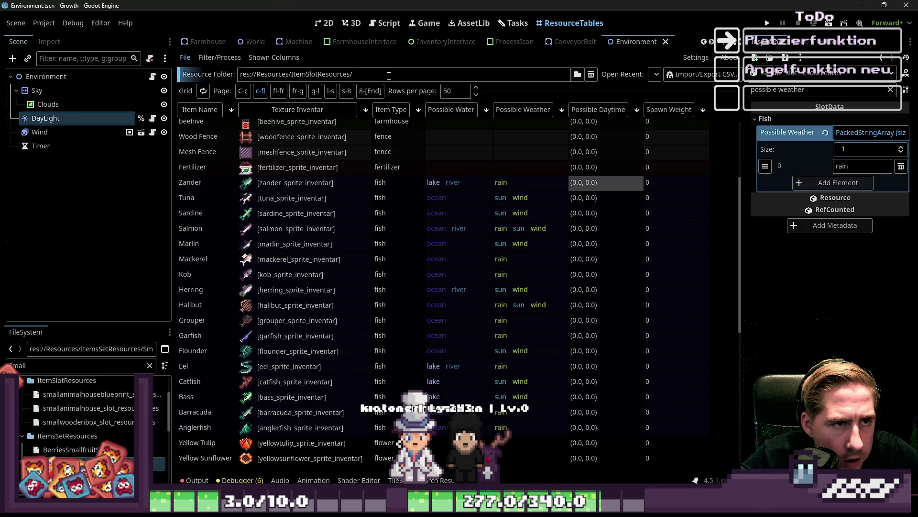
scroll(434, 44, "down", 8)
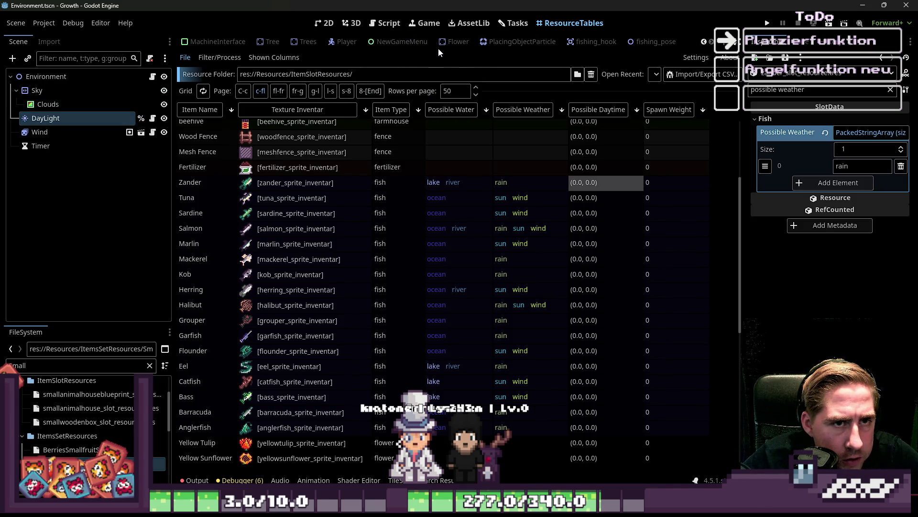
scroll(438, 44, "up", 2)
Step: In SlotData.gd, delete the commented-out merge functions below the spawn_weight line
left_click(397, 25)
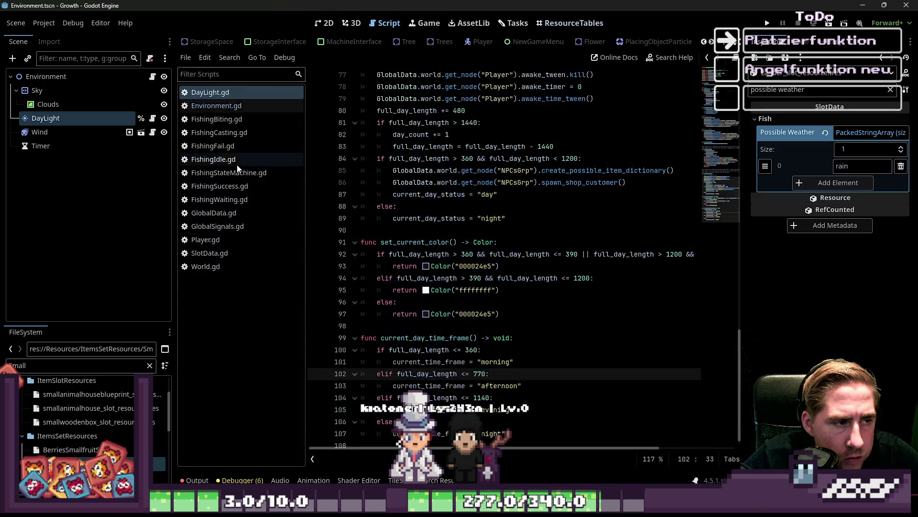
left_click(227, 253)
scroll(430, 249, "down", 15)
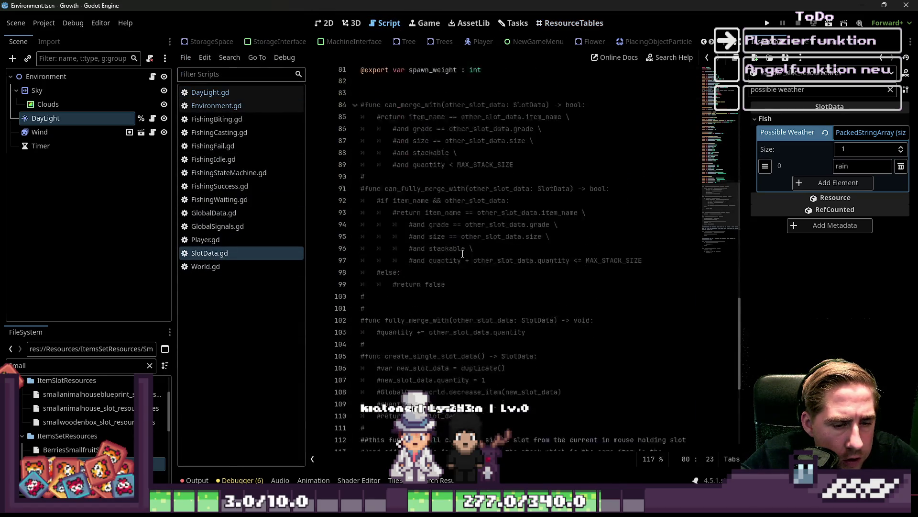
scroll(459, 260, "up", 10)
scroll(459, 267, "down", 2)
left_click(429, 255)
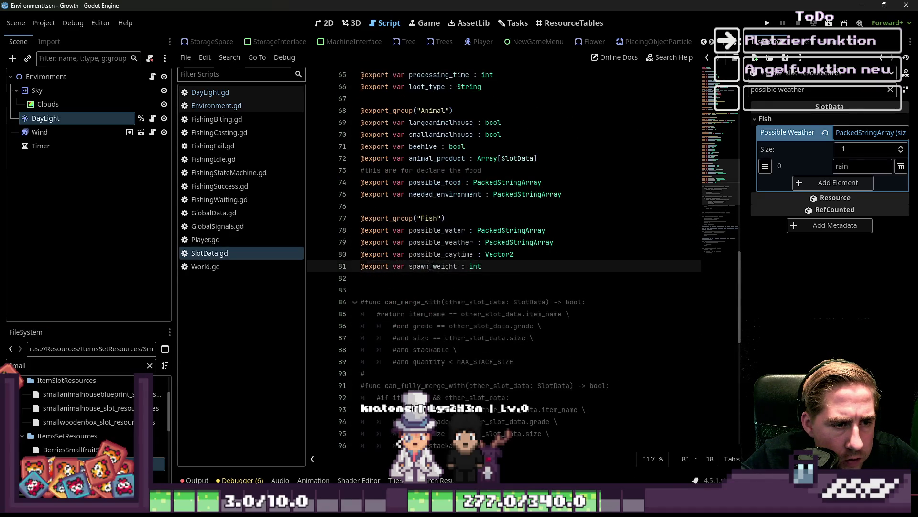
scroll(407, 192, "down", 6)
mouse_move(383, 109)
left_mouse_down()
mouse_move(431, 237)
mouse_move(448, 224)
mouse_move(502, 387)
mouse_move(531, 434)
left_mouse_up()
scroll(533, 390, "up", 10)
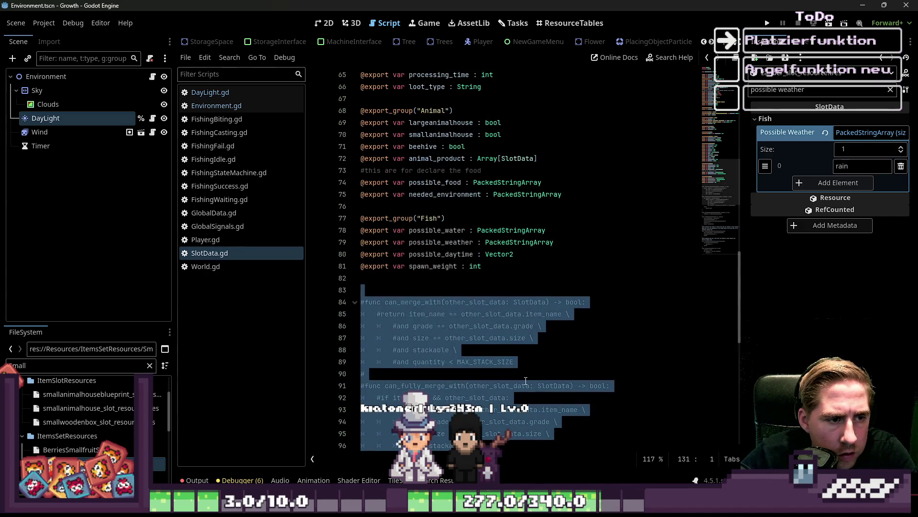
key("BackSpace")
key("BackSpace")
key("BackSpace")
Step: Change possible_daytime's type from Vector2 to PackedStringArray and save SlotData.gd
double_click(427, 255)
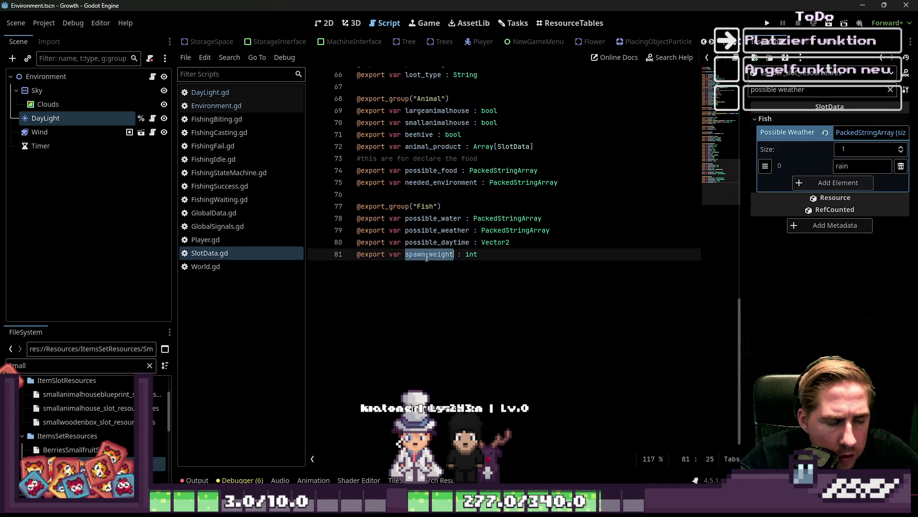
double_click(448, 242)
double_click(495, 243)
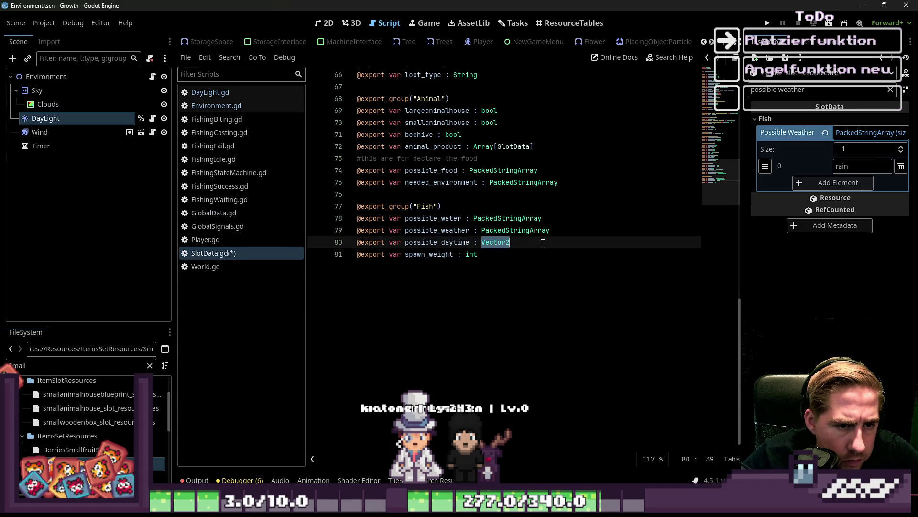
type("Packe")
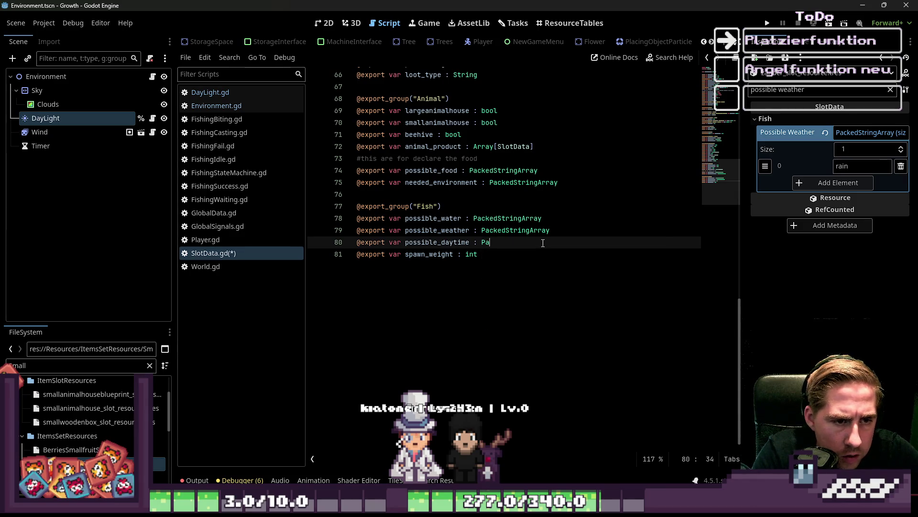
type("dStringArra")
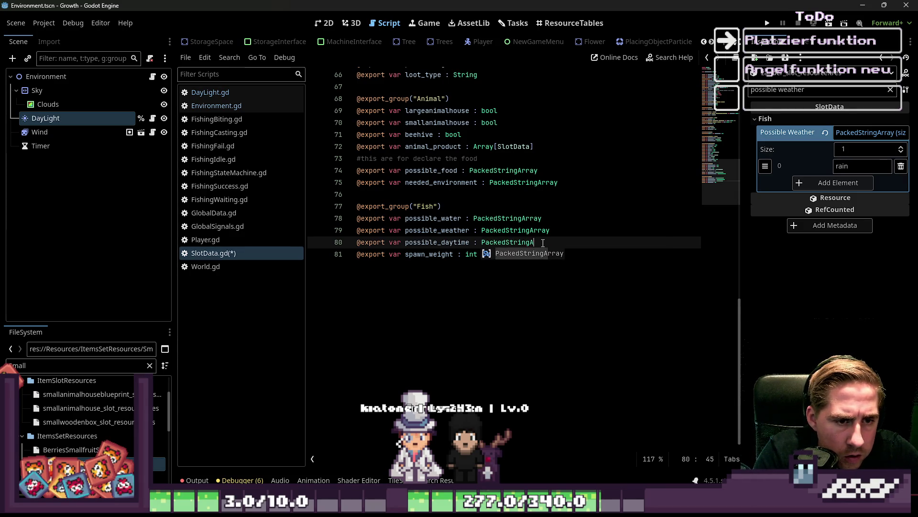
key("Return")
left_click(500, 282)
key("ctrl+s")
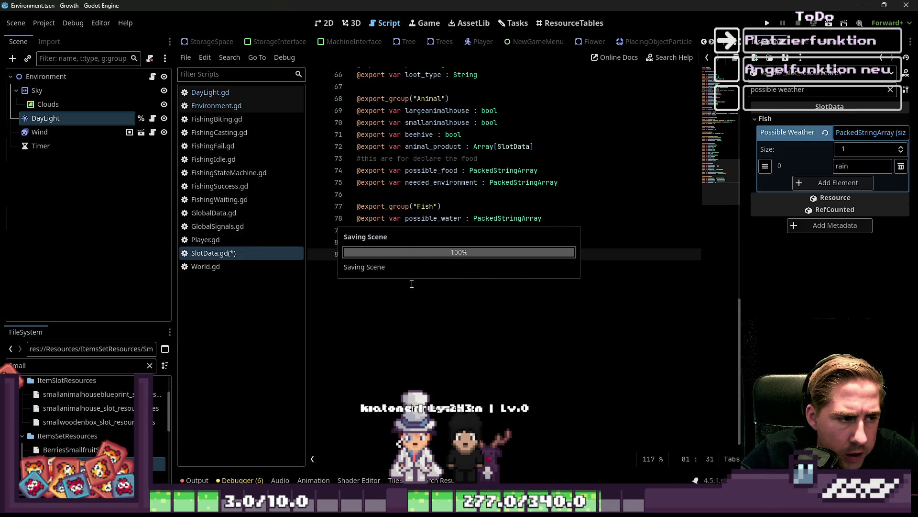
Step: In ResourceTables, sort items by Item Type in reverse and refresh the grid
left_click(569, 23)
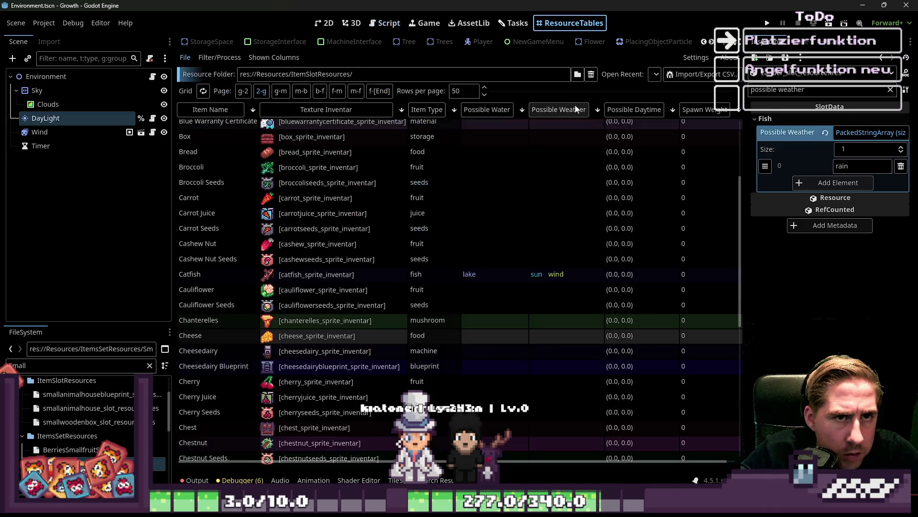
left_click(429, 110)
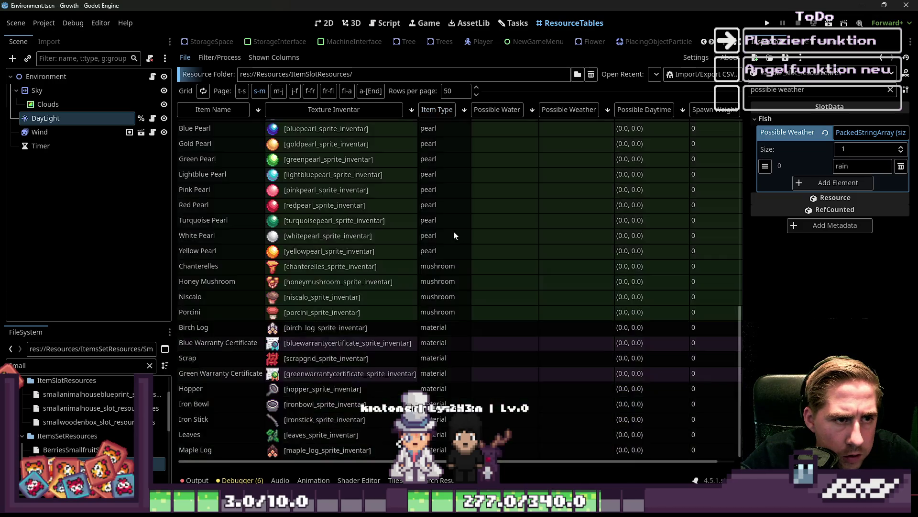
left_click(437, 110)
scroll(480, 193, "up", 10)
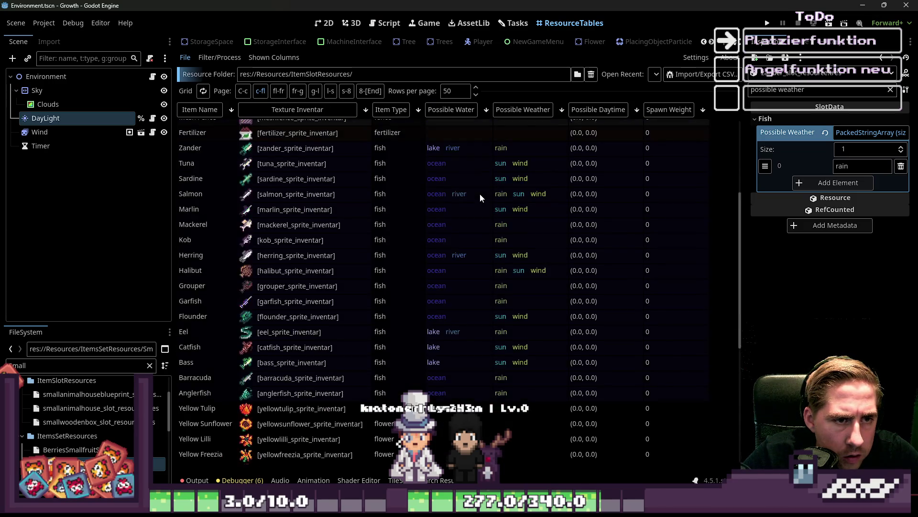
left_click(598, 306)
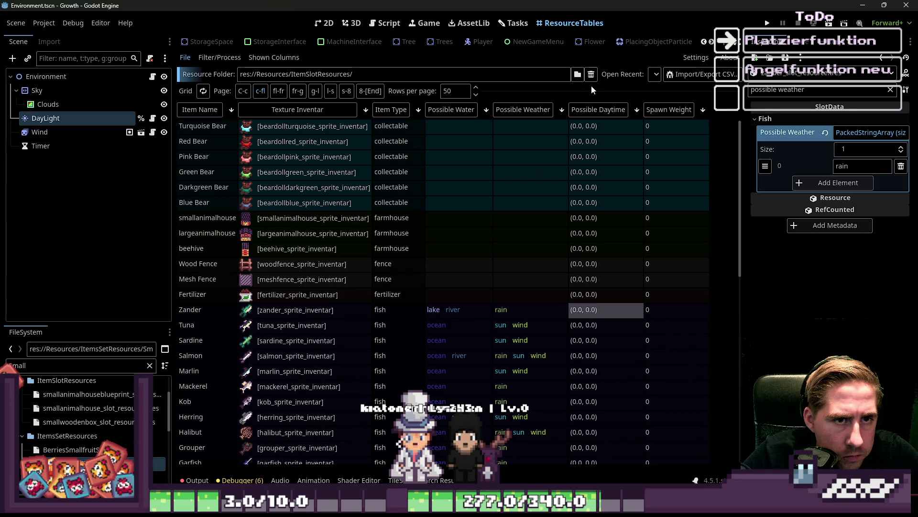
left_click(198, 93)
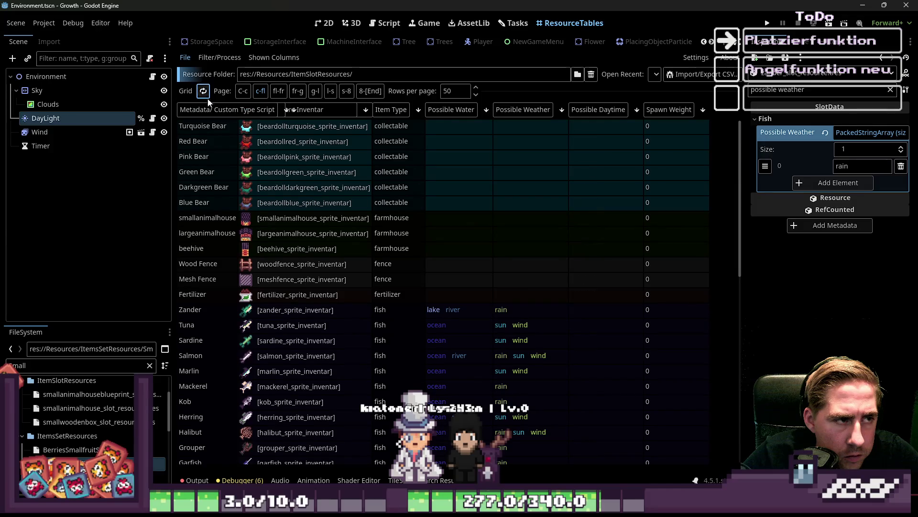
Step: Check the now-blank Possible Daytime cells and select the fish rows from Zander to Anglerfish
scroll(535, 280, "down", 3)
left_click(587, 268)
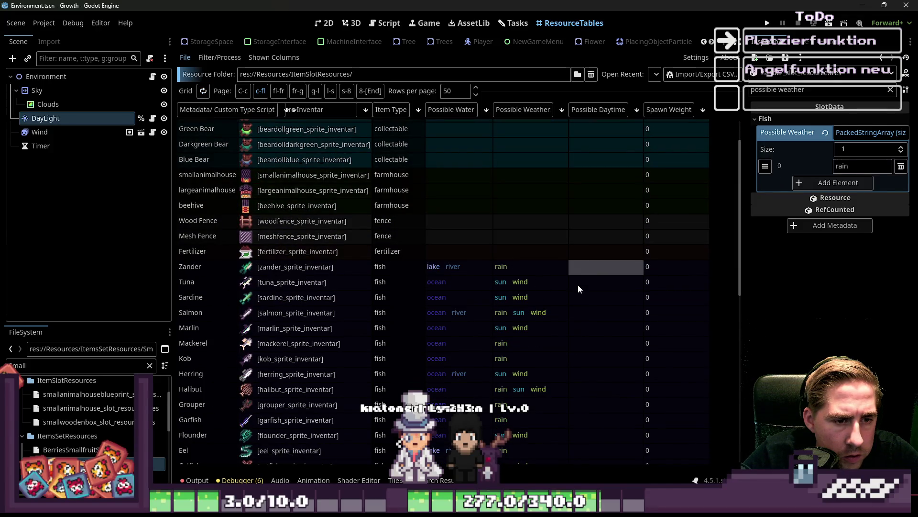
key("Down")
key("Down")
key("Down")
left_click(581, 272)
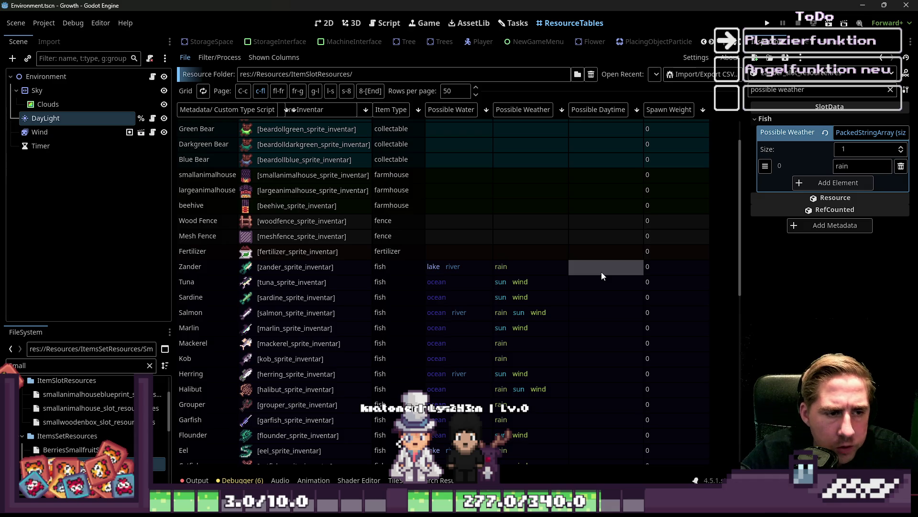
scroll(370, 266, "down", 3)
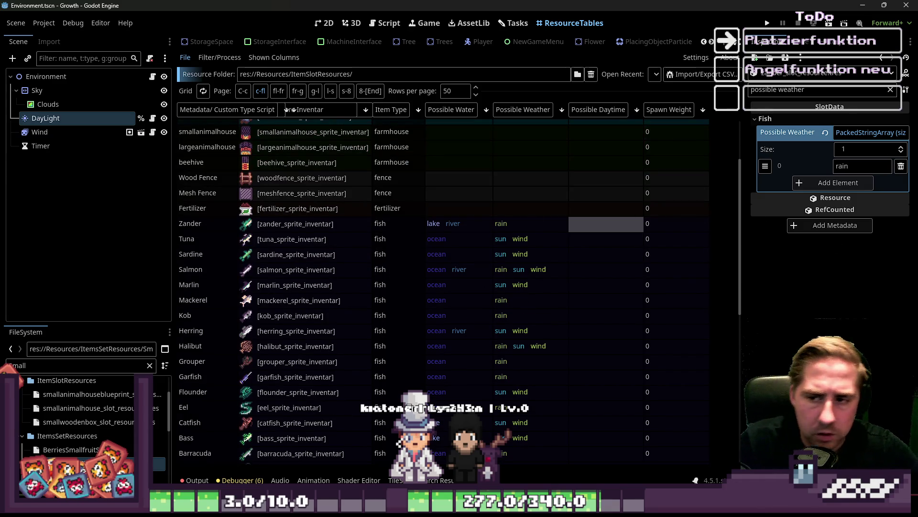
scroll(365, 208, "down", 3)
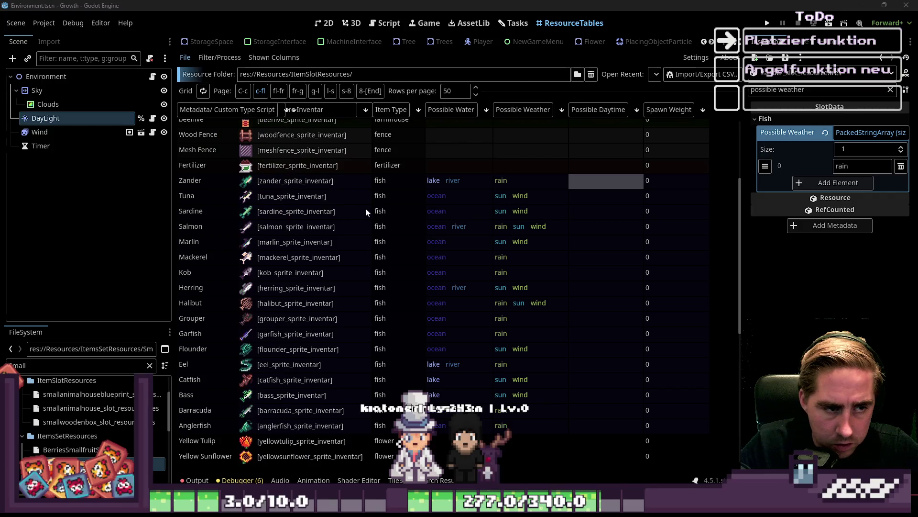
left_click(209, 186)
scroll(208, 235, "down", 3)
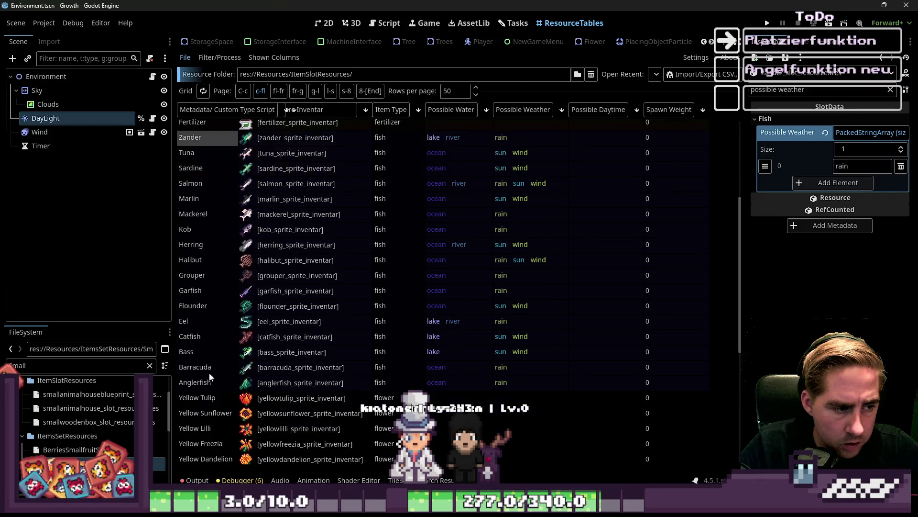
left_click(205, 387, "shift")
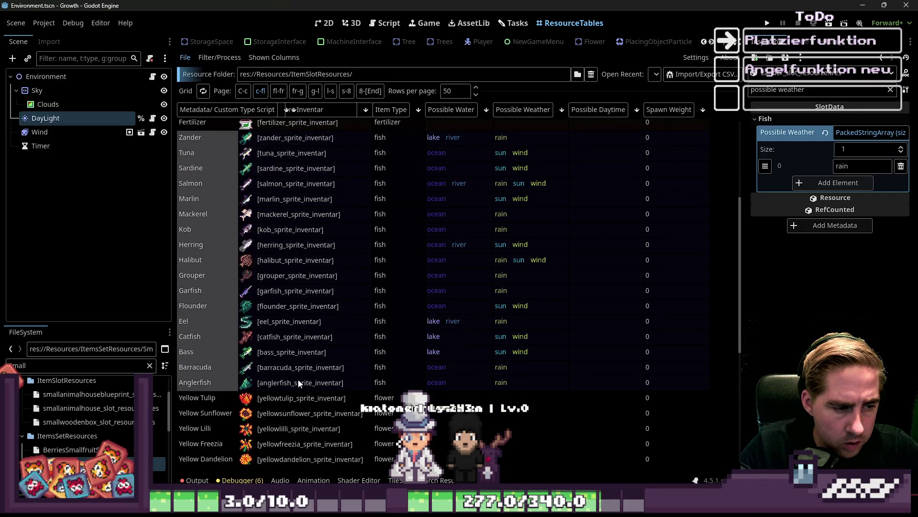
Step: Multi-select the Possible Daytime cells of Eel, Catfish, Anglerfish, Halibut and Grouper
left_click(538, 372)
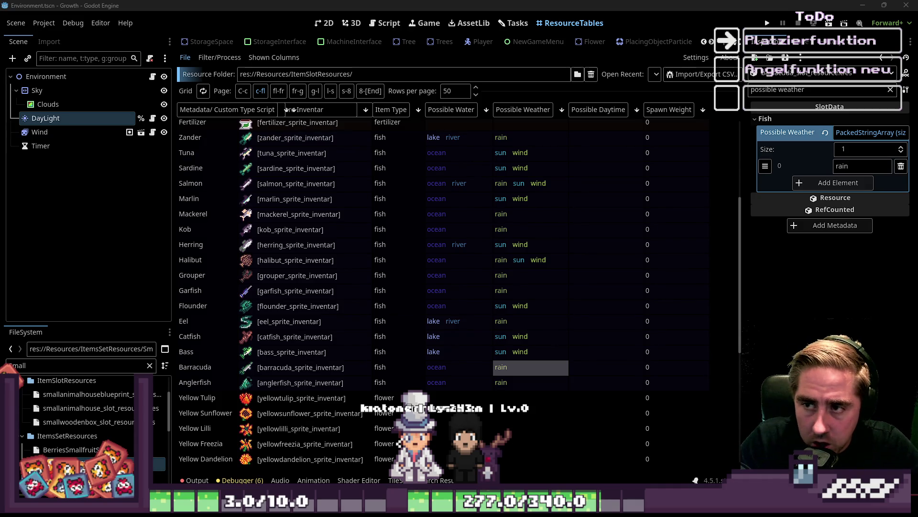
scroll(622, 253, "up", 5)
left_click(596, 276)
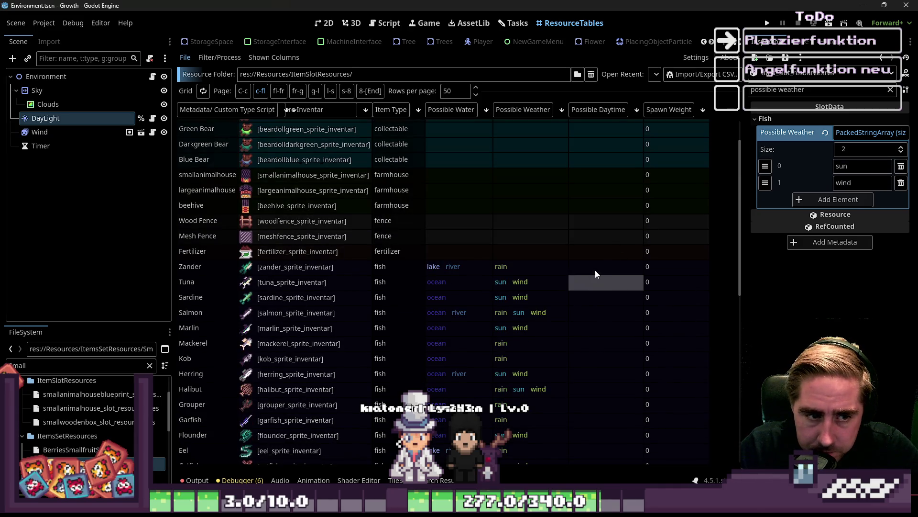
left_click(596, 271)
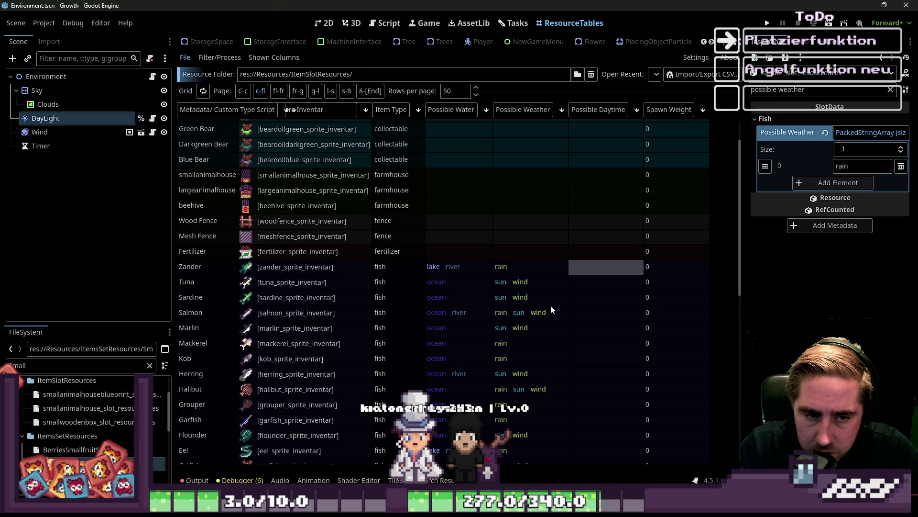
left_click(606, 283)
scroll(604, 301, "down", 3)
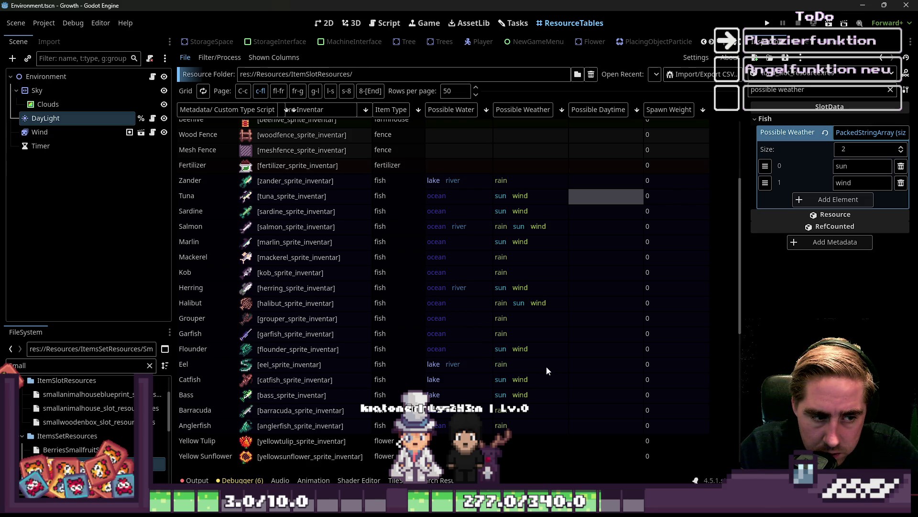
left_click(617, 367)
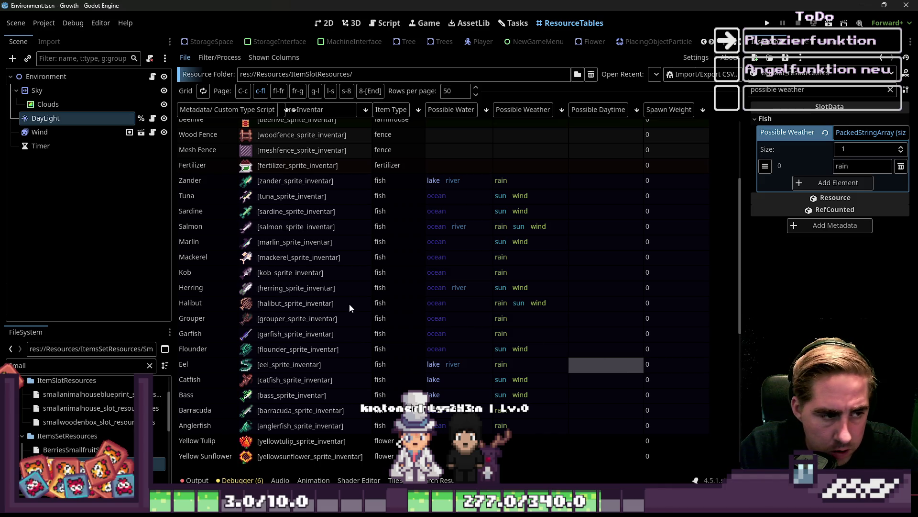
left_click(564, 383, "shift")
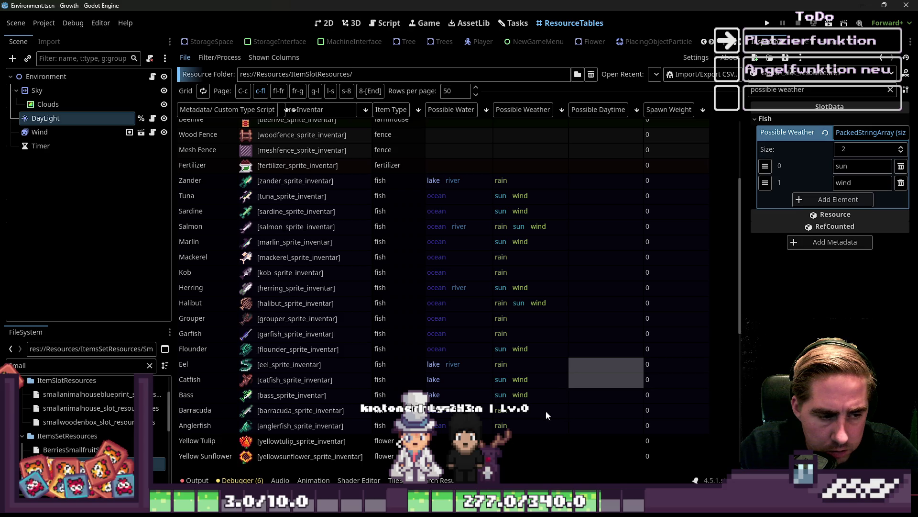
left_click(574, 424)
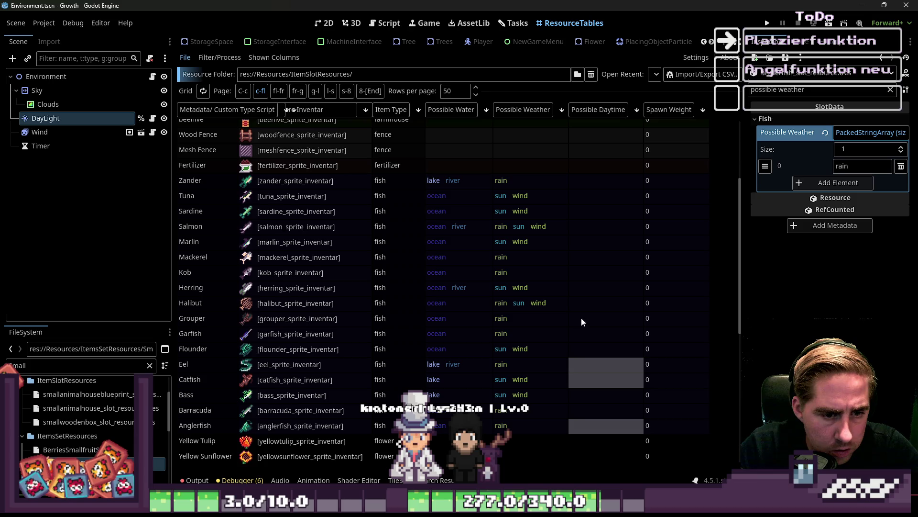
left_click_drag(582, 321, 589, 306)
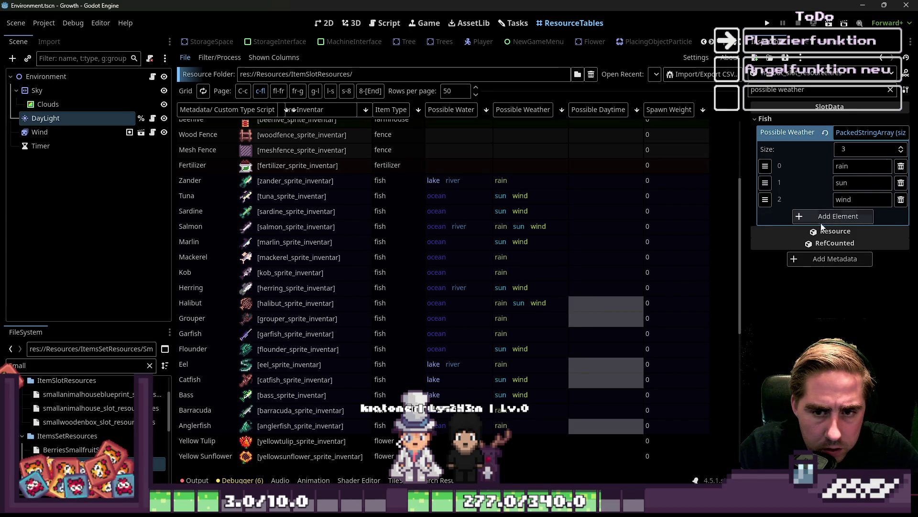
Step: Filter the inspector to 'day' and add a night entry to the selected fish's Possible Daytime
double_click(814, 91)
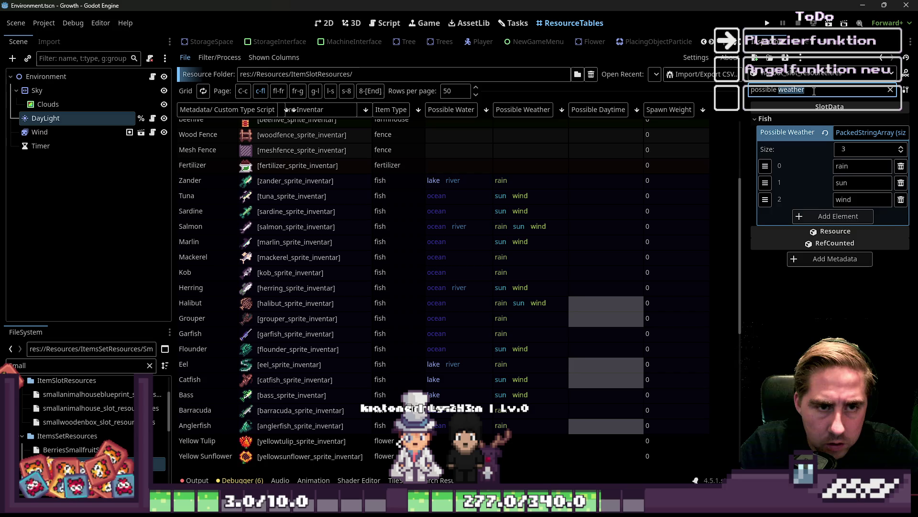
type("day")
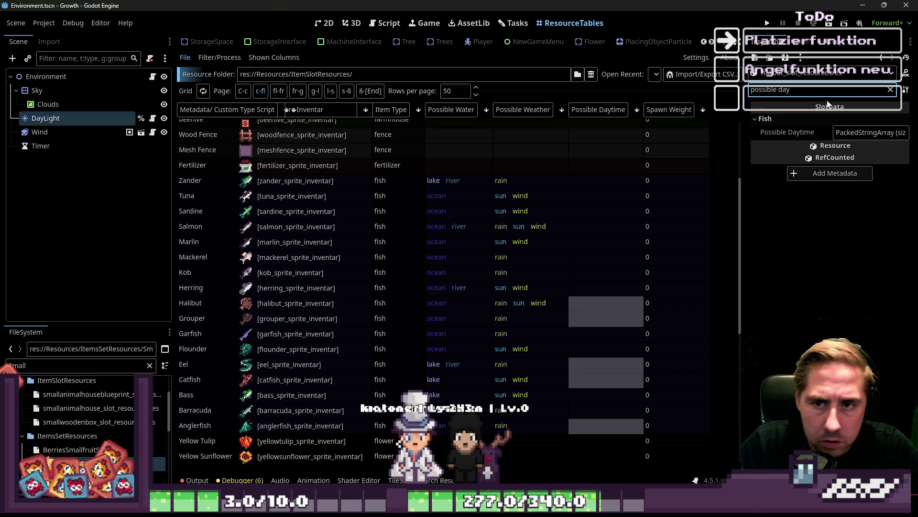
left_click(861, 133)
left_click(846, 162)
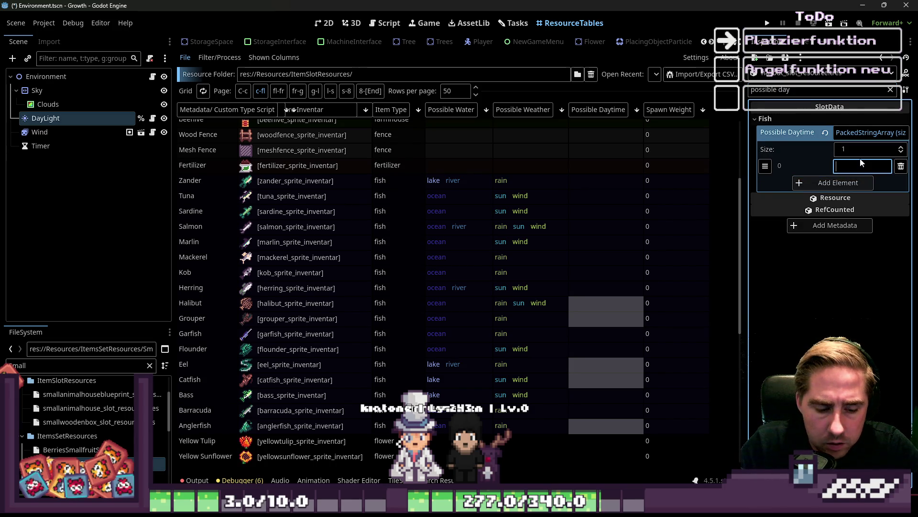
type("night")
left_click(613, 275)
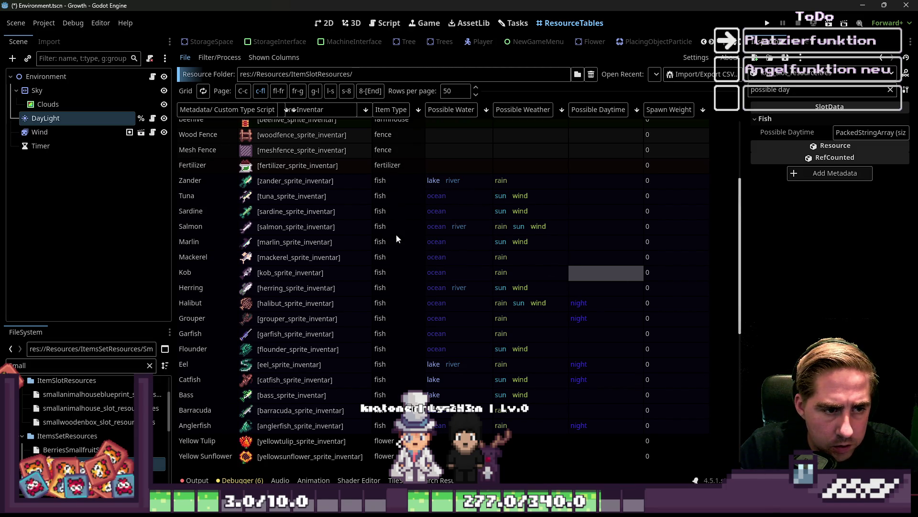
Step: Select the Possible Daytime cells of Zander, Salmon, Herring, Bass and Flounder
left_click(596, 185)
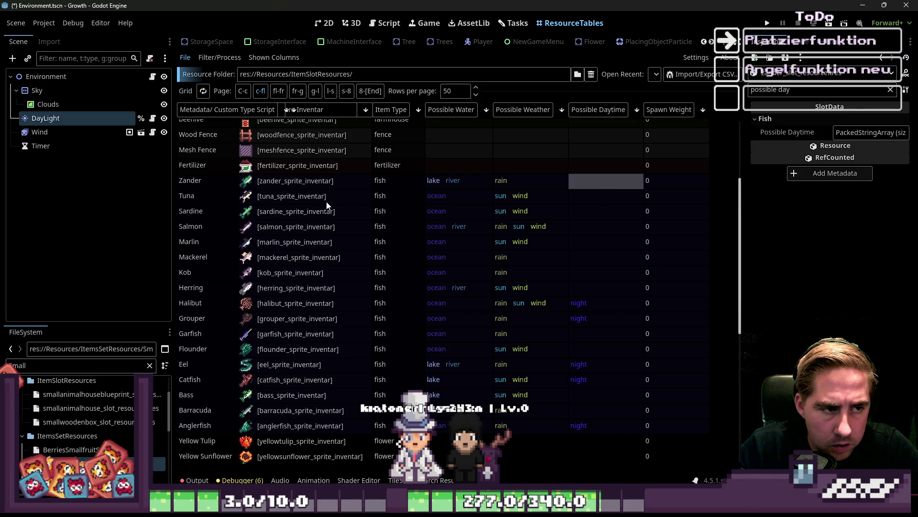
left_click(581, 215, "ctrl")
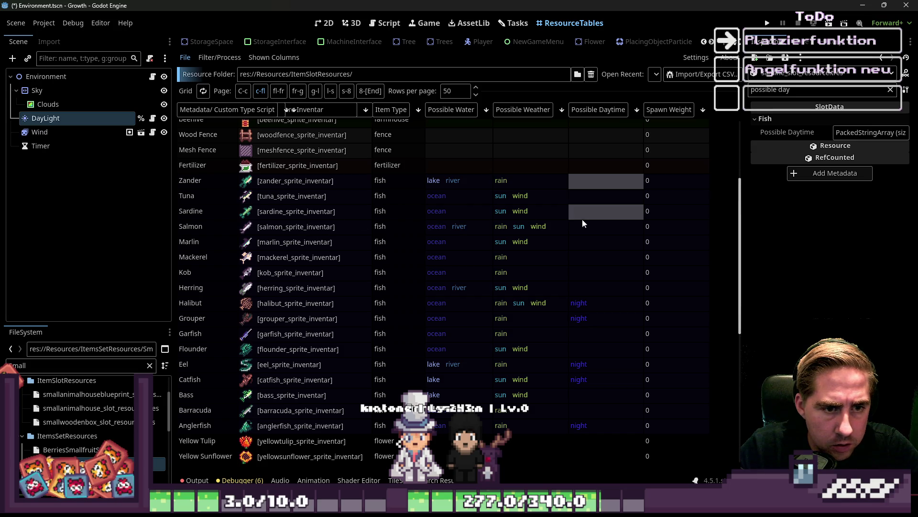
left_click(583, 226, "ctrl")
left_click(586, 215, "ctrl")
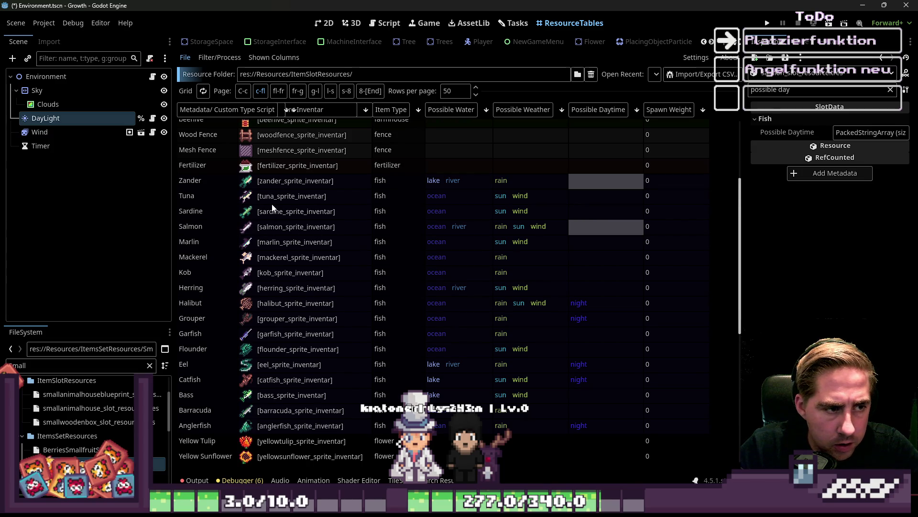
left_click(580, 284, "ctrl")
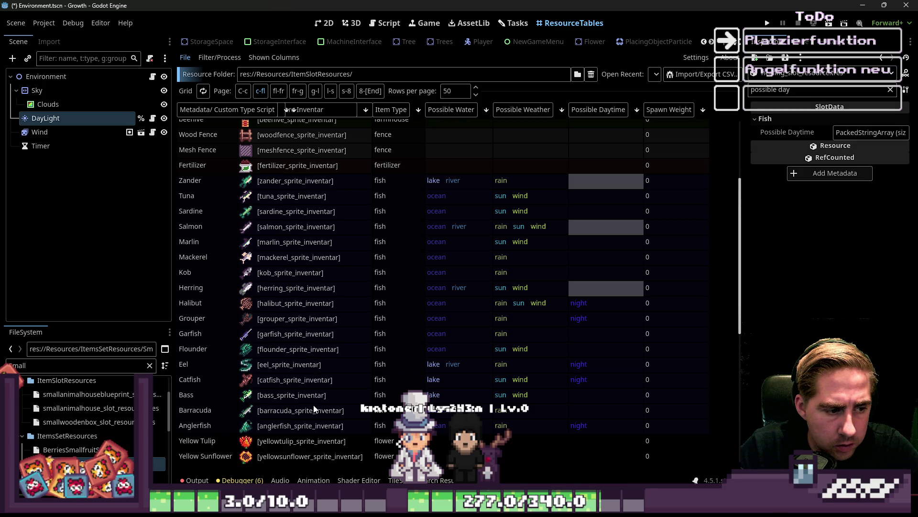
left_click(607, 395, "ctrl")
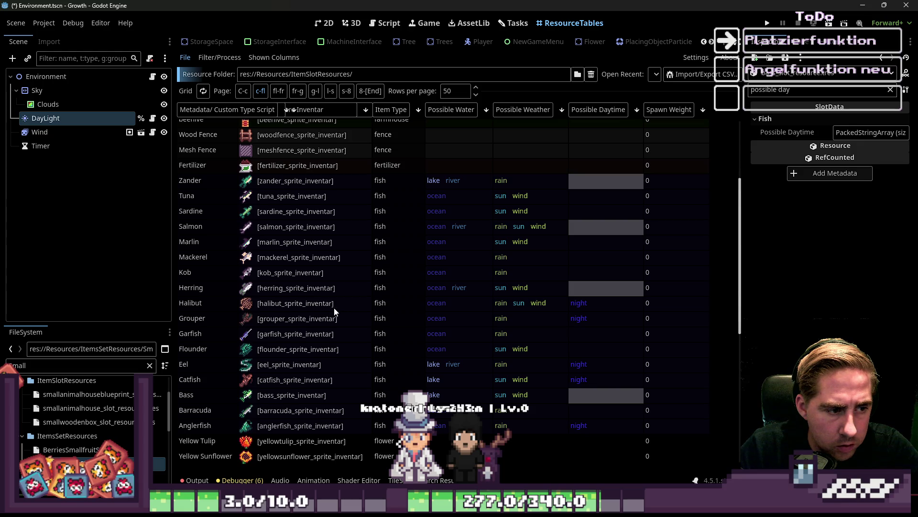
left_click(577, 349, "ctrl")
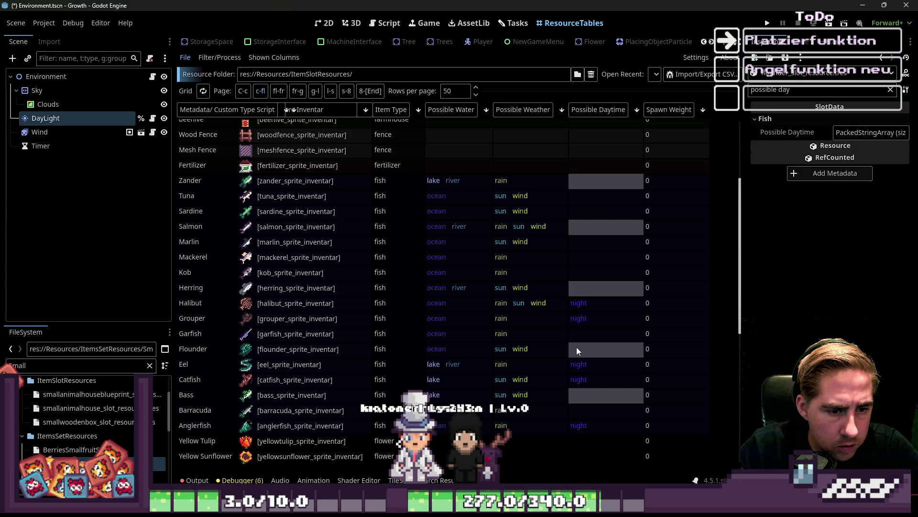
Step: Add morning to those five fish's daytimes, then select Sardine and Mackerel
left_click(866, 133)
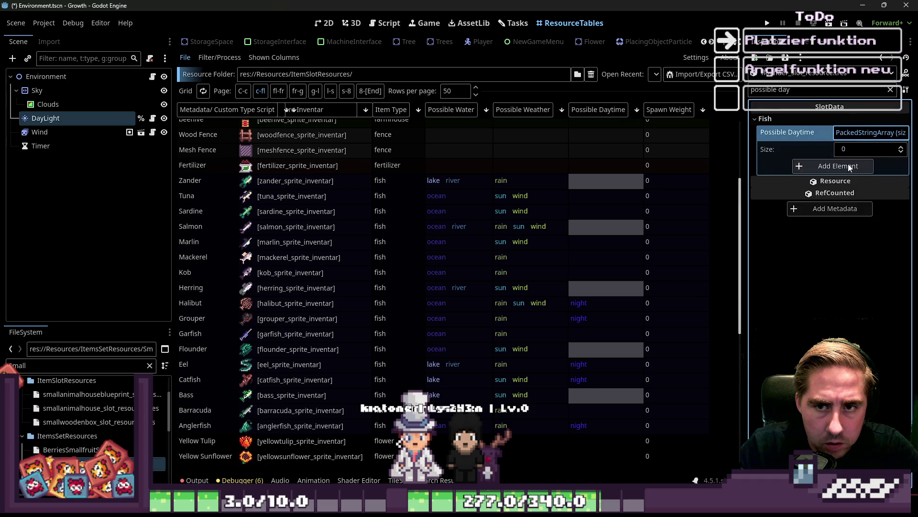
left_click(837, 167)
left_click(862, 166)
type("morni")
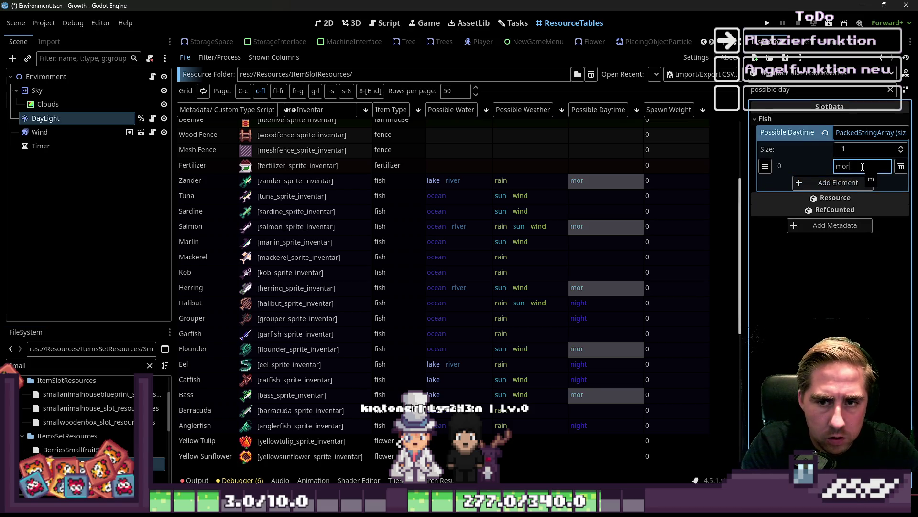
type("ng")
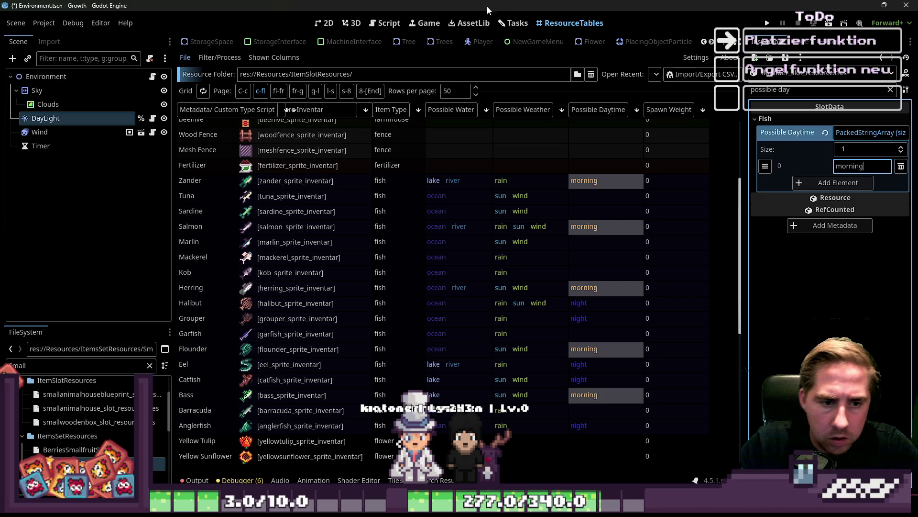
left_click(573, 237)
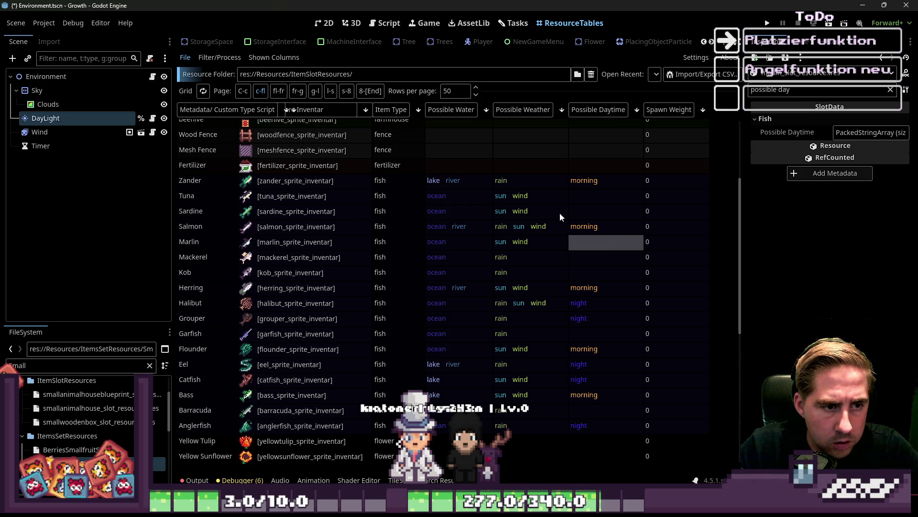
left_click(572, 215)
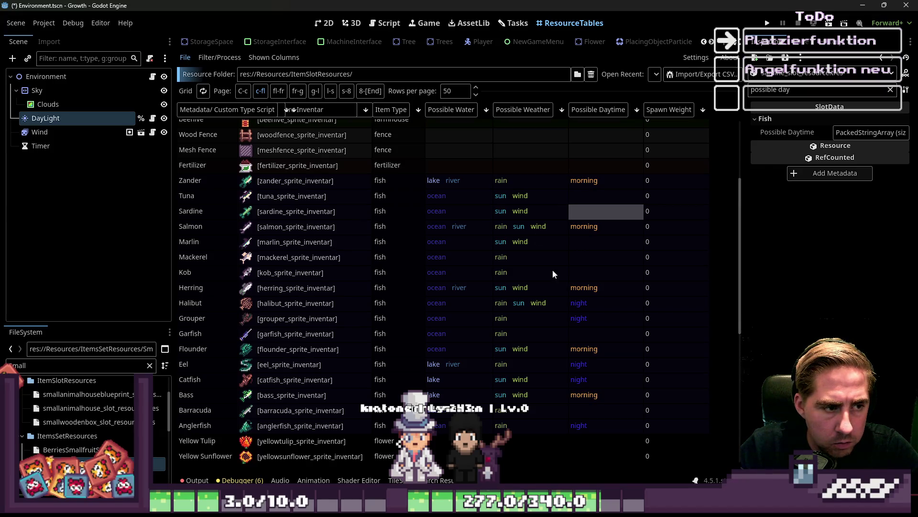
left_click(589, 258, "ctrl")
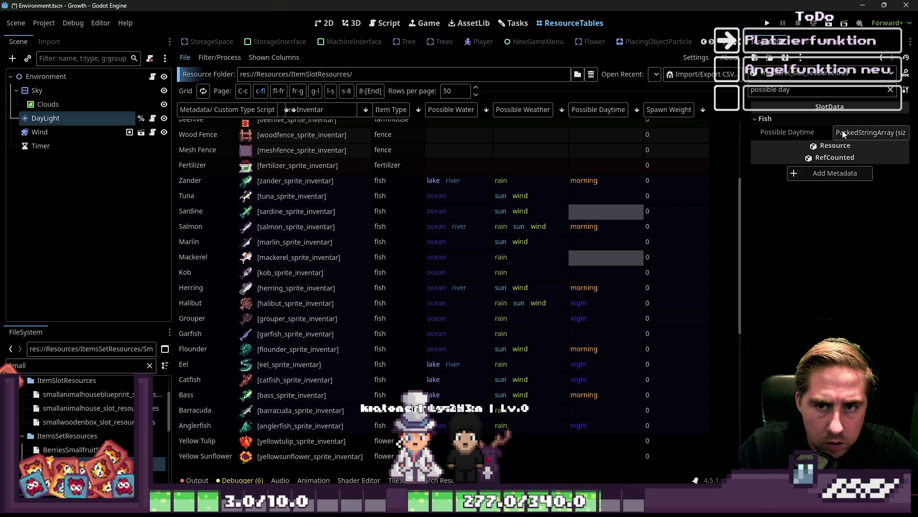
Step: Add afternoon as the Possible Daytime for Sardine and Mackerel
left_click(861, 132)
left_click(846, 170)
left_click(846, 168)
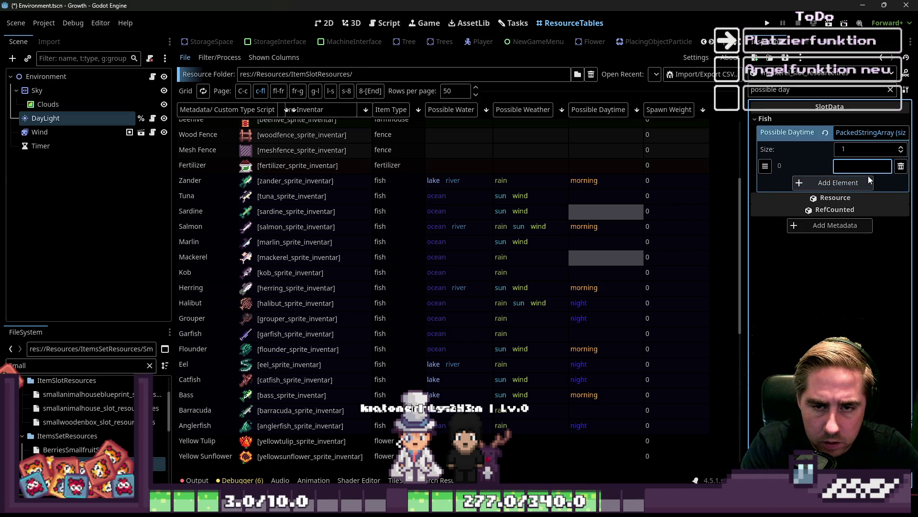
type("after")
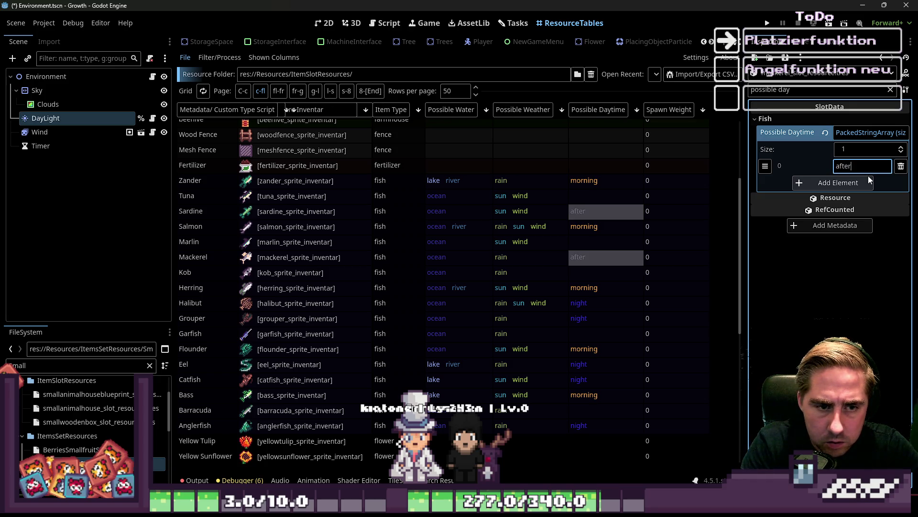
type("noon")
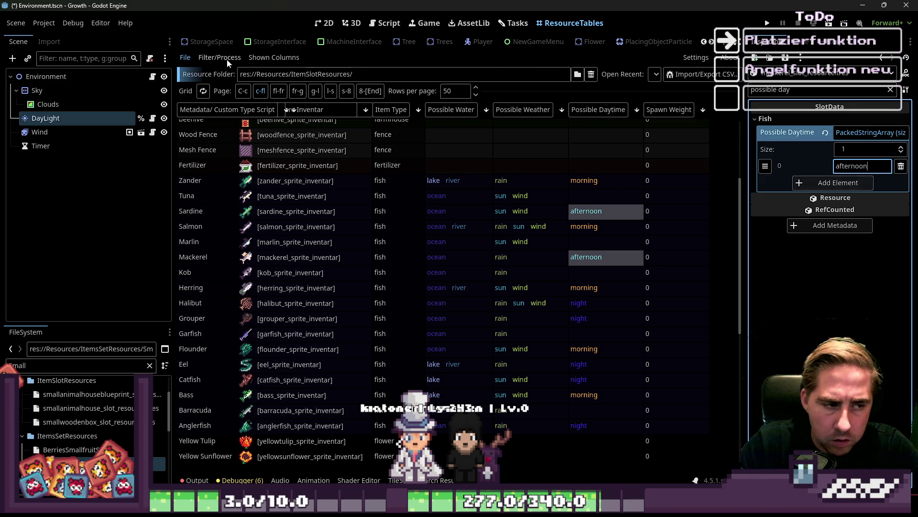
Step: Add afternoon as a second daytime entry for Herring and Bass
left_click(593, 290)
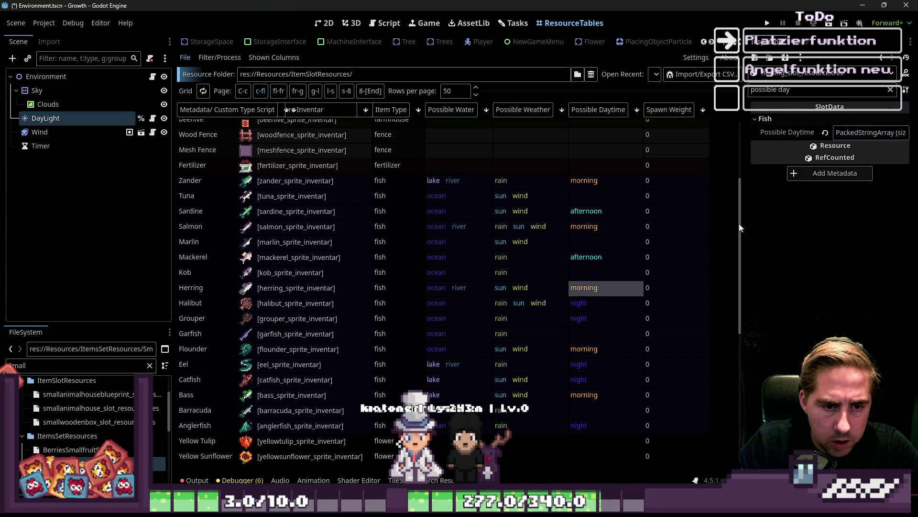
left_click(868, 186)
type("aftern")
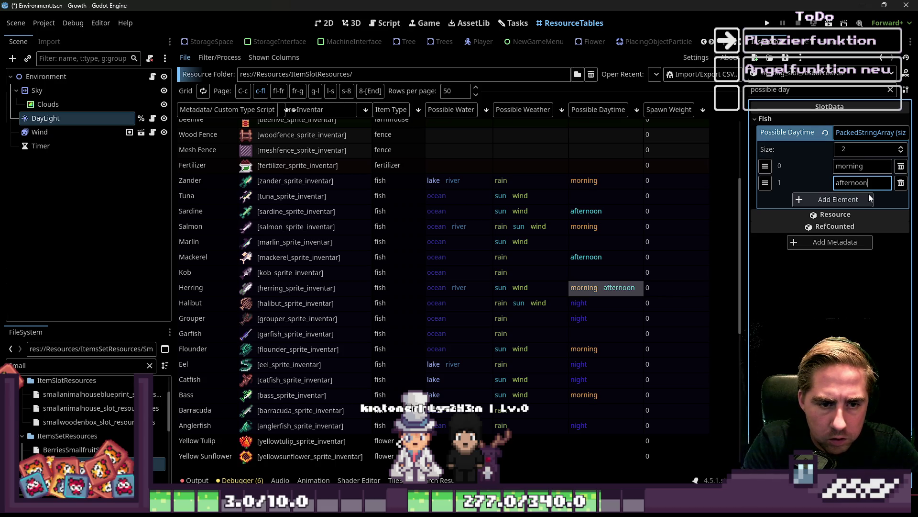
type("oon")
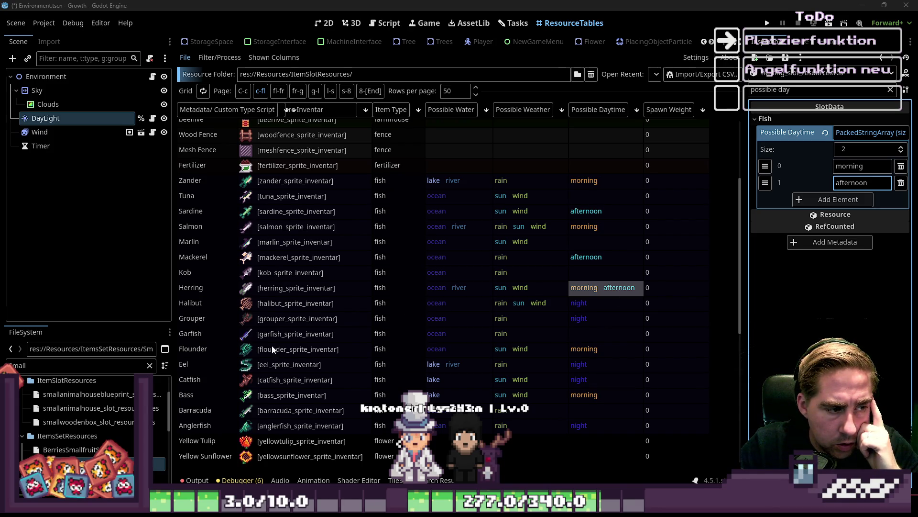
left_click(608, 394)
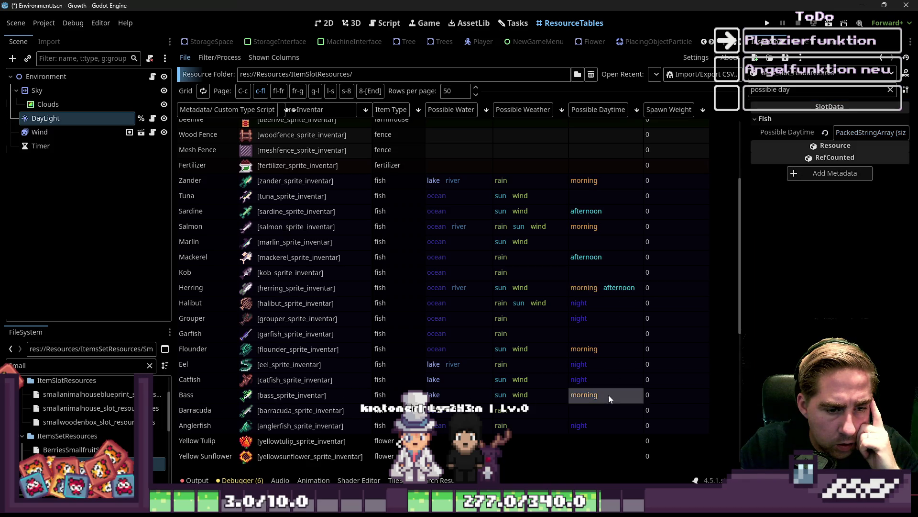
left_click(856, 182)
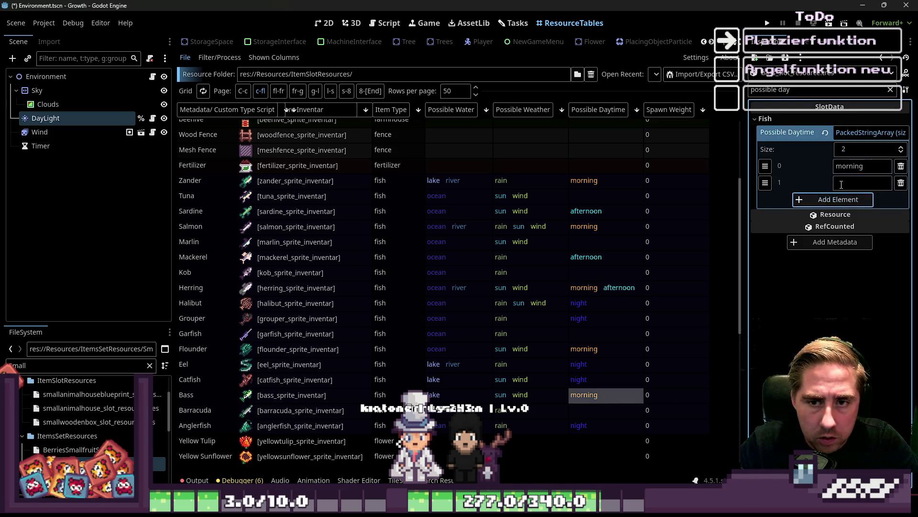
type("afternoon")
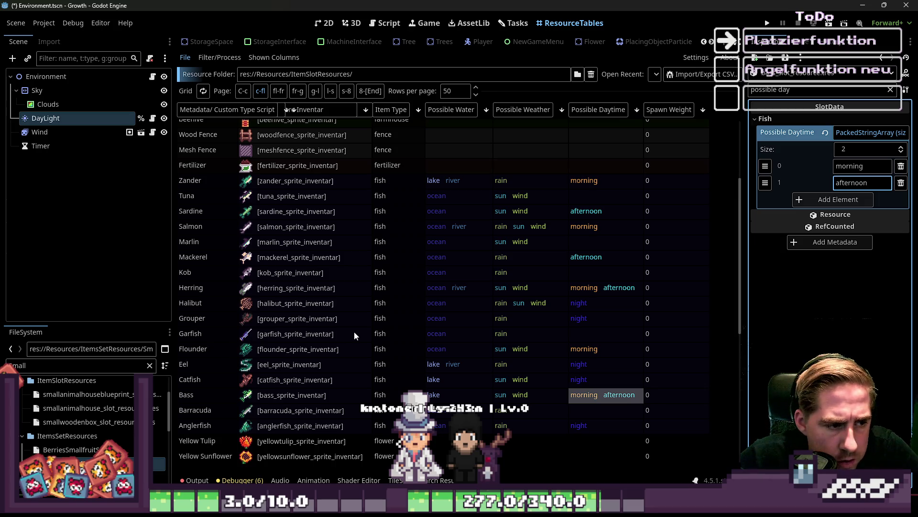
Step: Set Garfish's daytime to afternoon and add afternoon to Flounder's morning
left_click(584, 334)
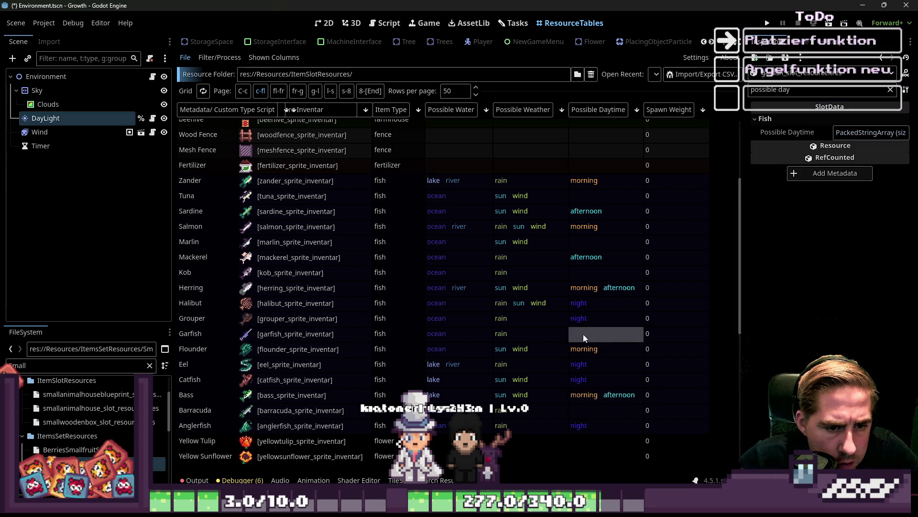
left_click(854, 167)
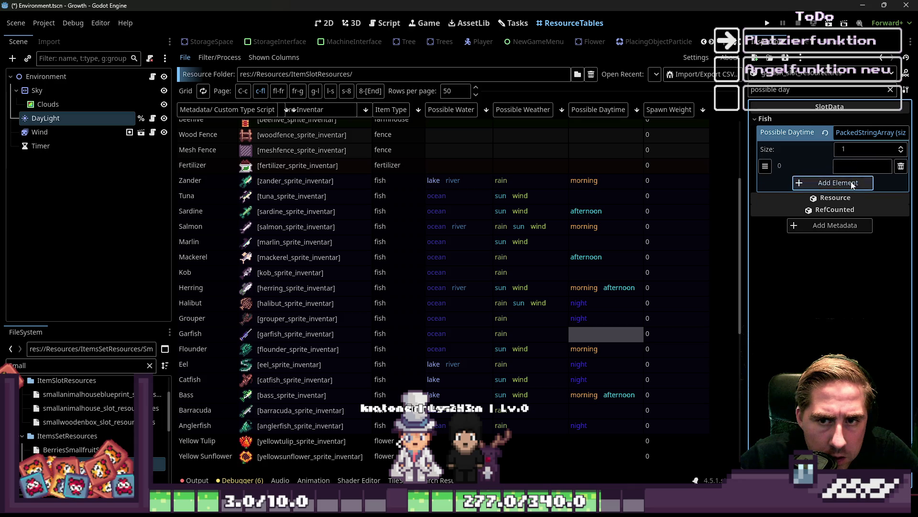
type("afternoon")
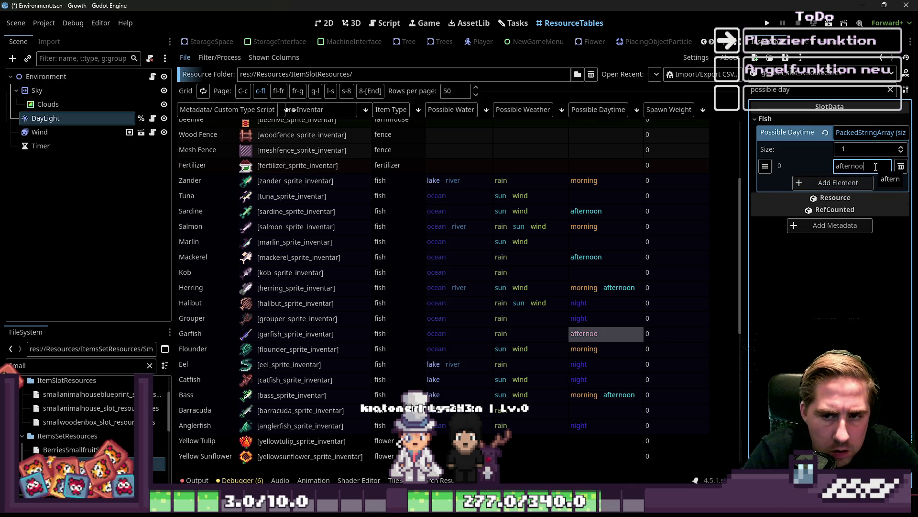
left_click(577, 318)
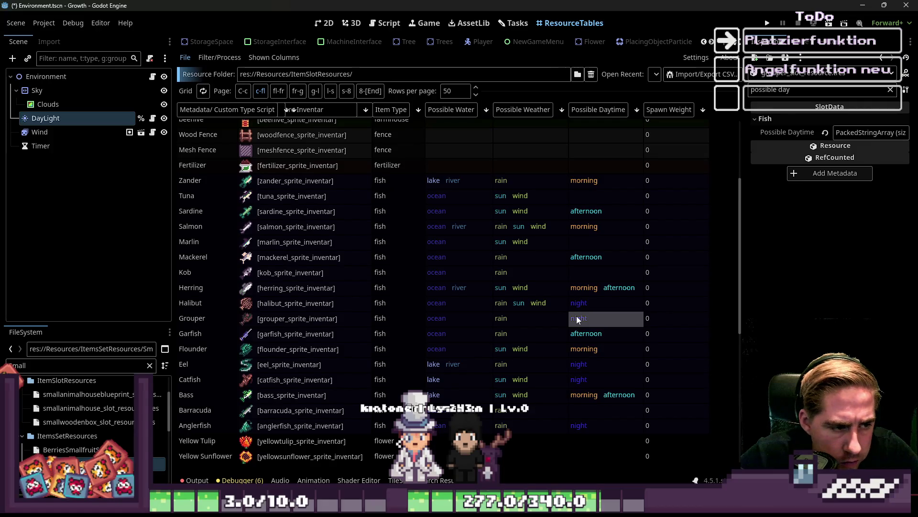
left_click(622, 348)
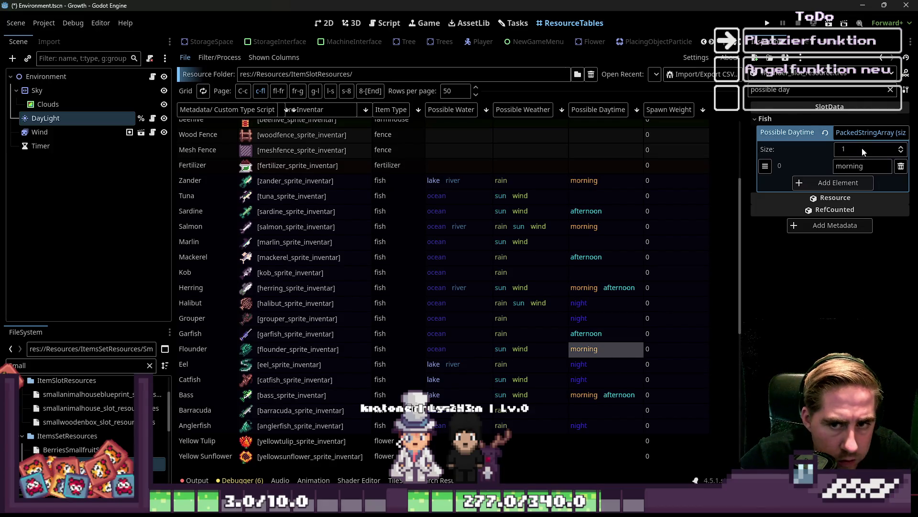
left_click(850, 182)
type("afte")
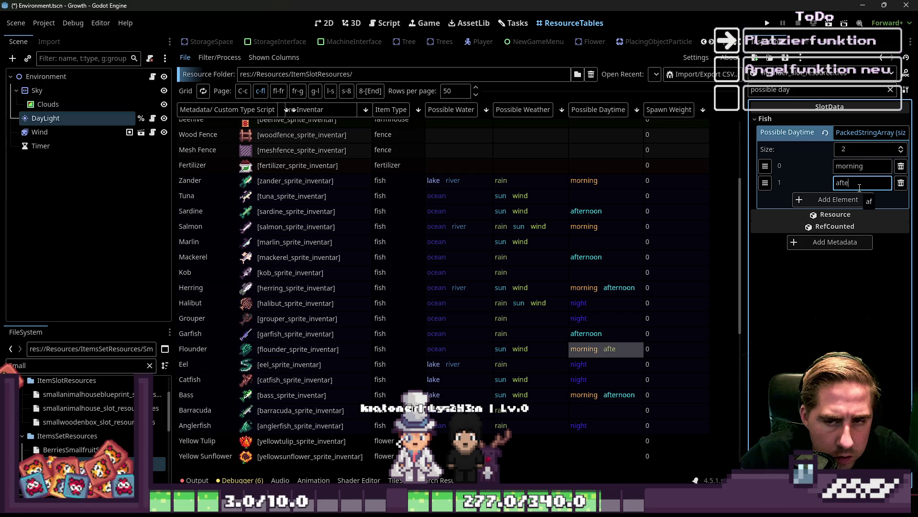
type("rnoon")
left_click(576, 318)
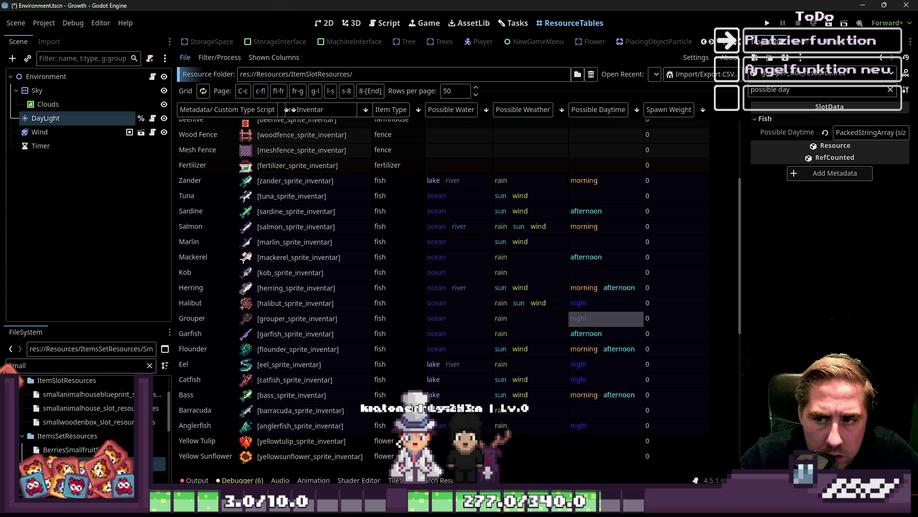
left_click(577, 201)
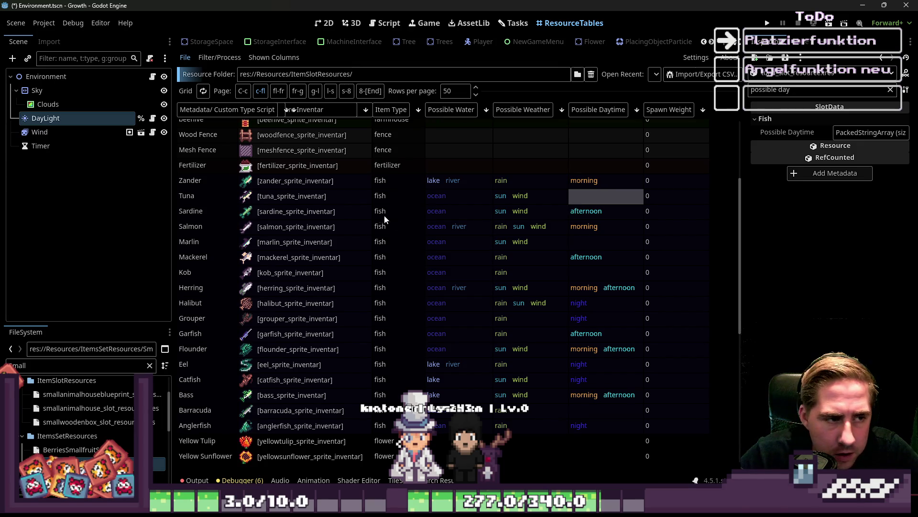
Step: Give Tuna, Marlin, Kob and Barracuda evening as their Possible Daytime
left_click(581, 241, "ctrl")
left_click(592, 274, "ctrl")
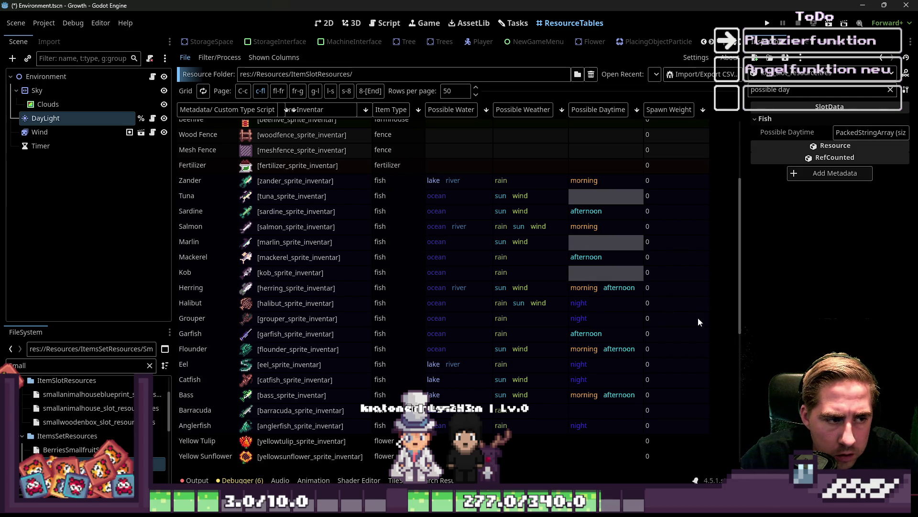
left_click(578, 410, "ctrl")
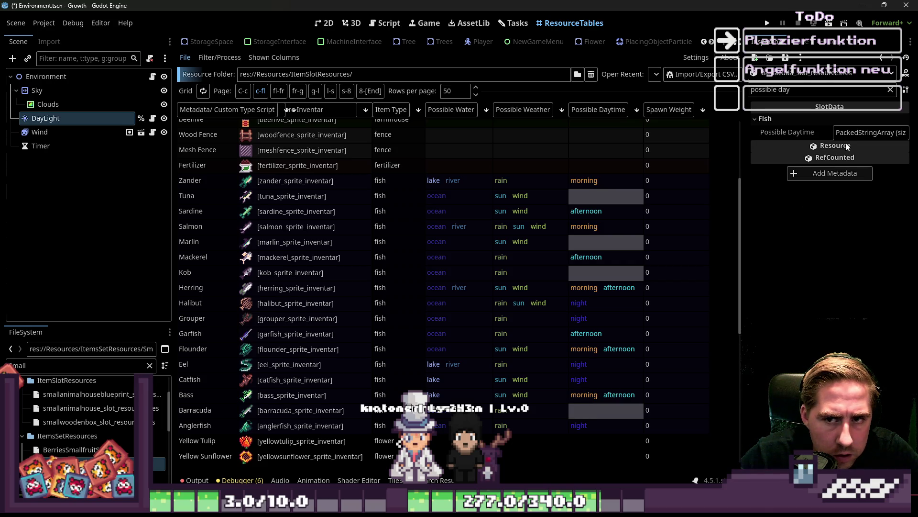
left_click(868, 132)
left_click(842, 168)
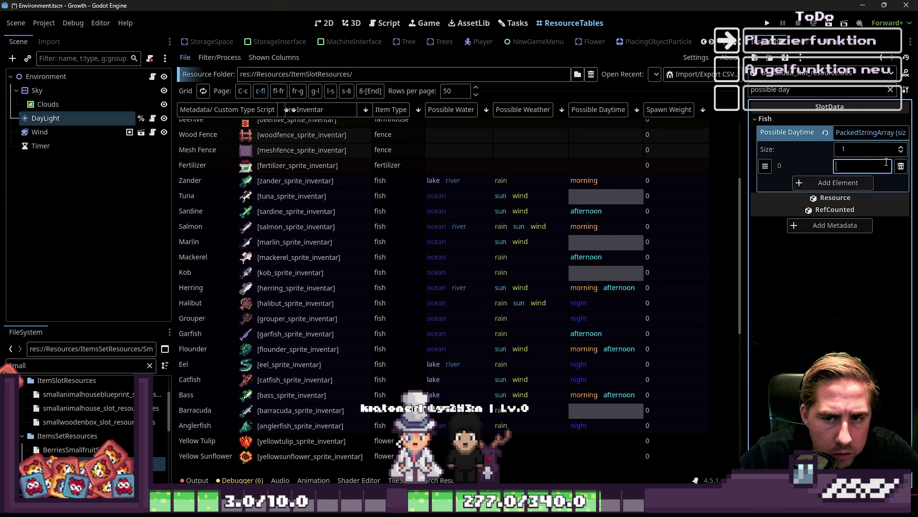
type("even")
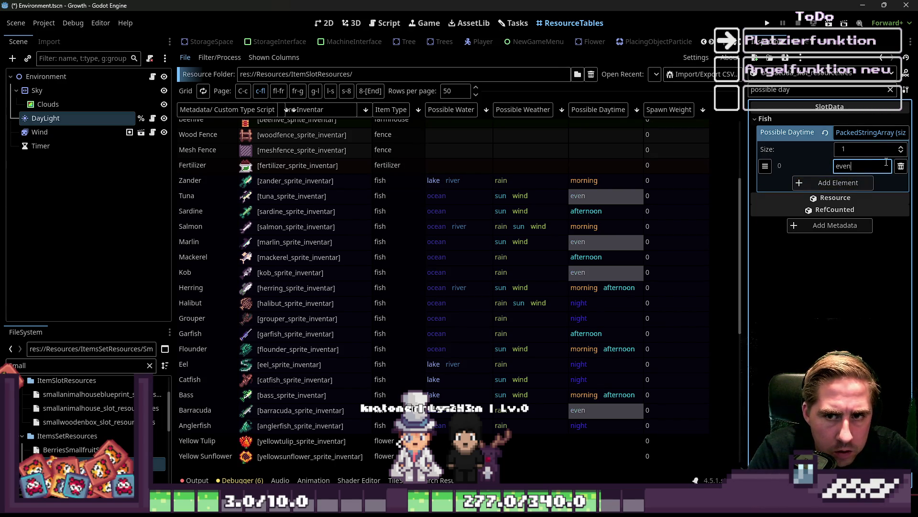
type("ing")
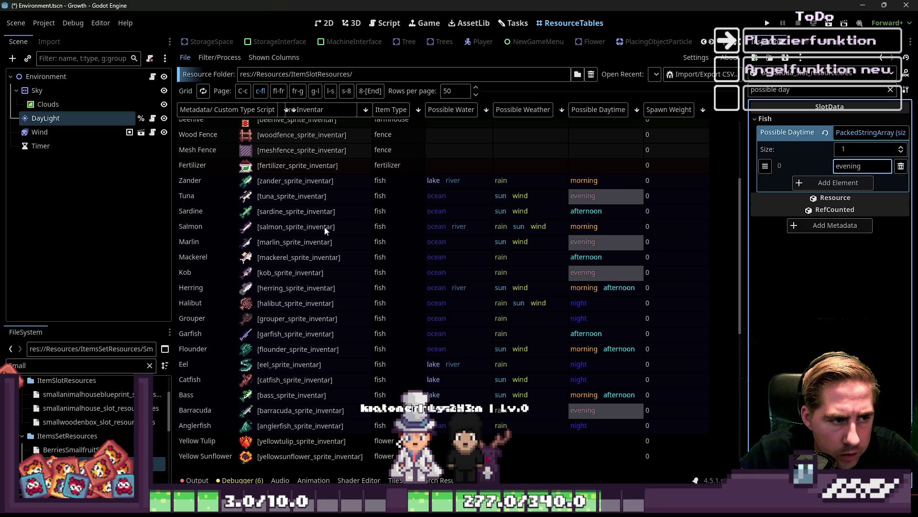
left_click(464, 242)
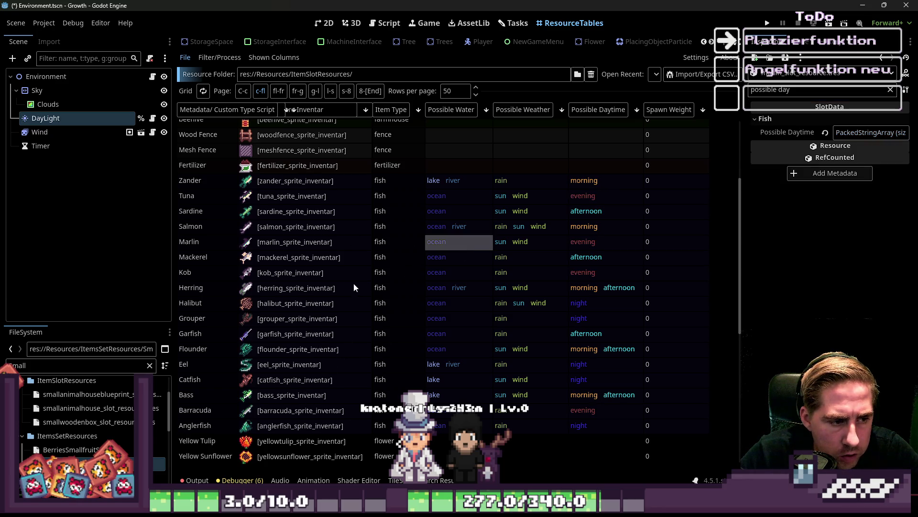
Step: Add evening to Halibut's daytimes and move it above night
left_click(597, 303)
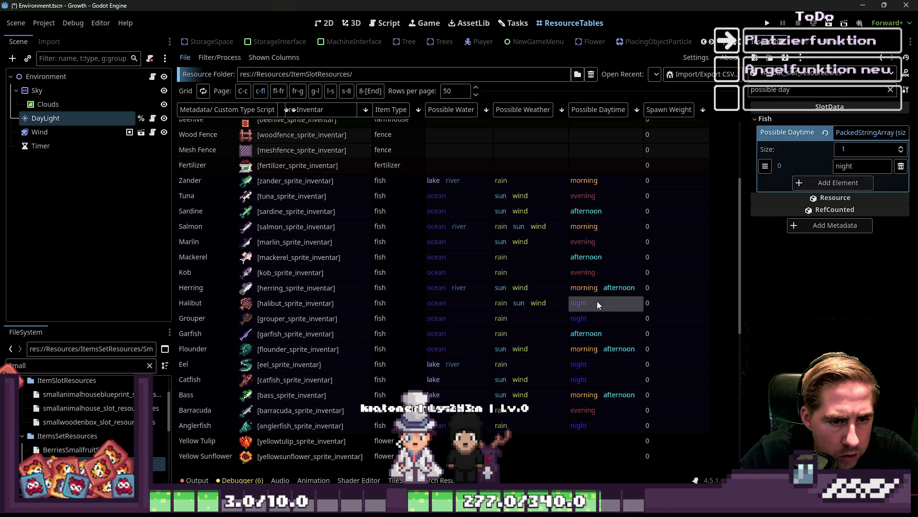
left_click(839, 178)
type("evening")
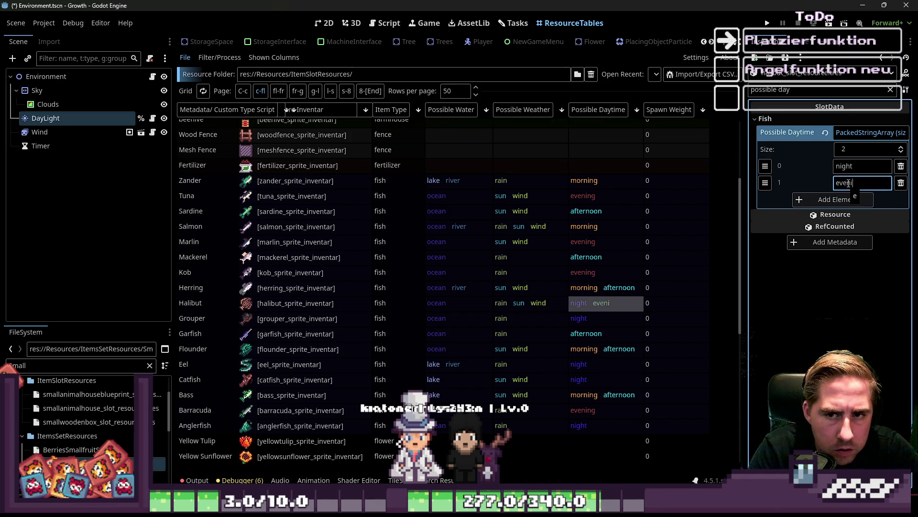
left_click_drag(765, 183, 765, 166)
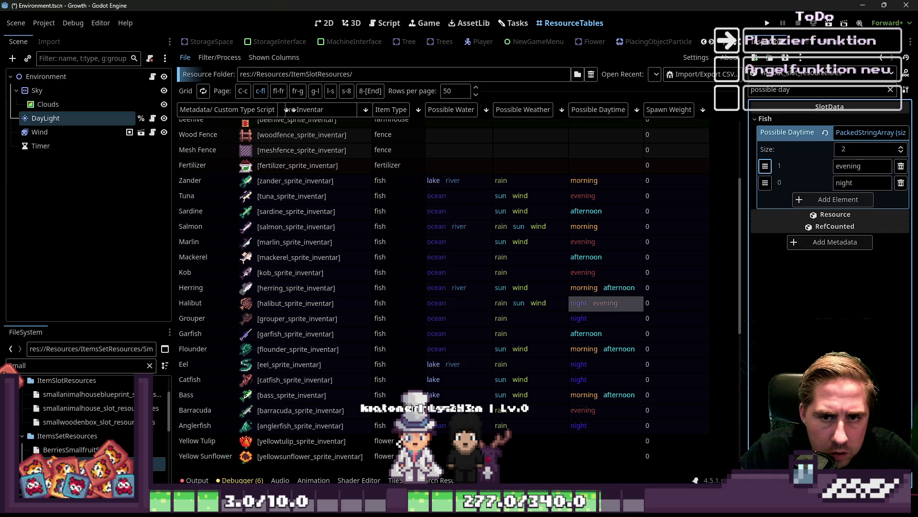
left_click(587, 321)
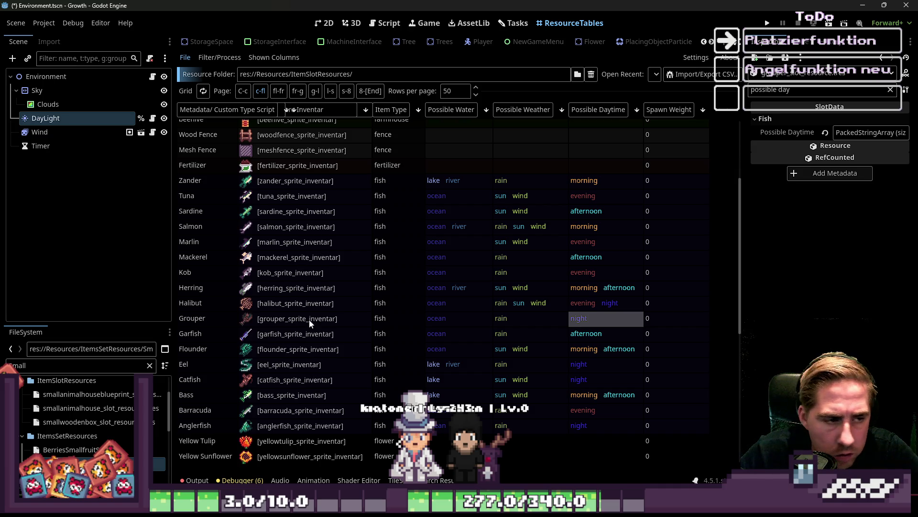
Step: Add evening after morning in Zander's Possible Daytime array and verify both entries
left_click(306, 425)
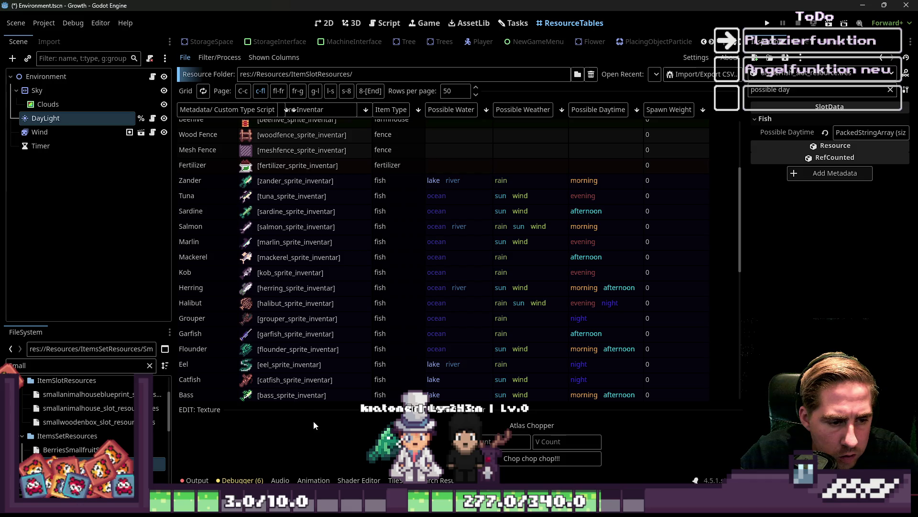
left_click(297, 182)
left_click(605, 186)
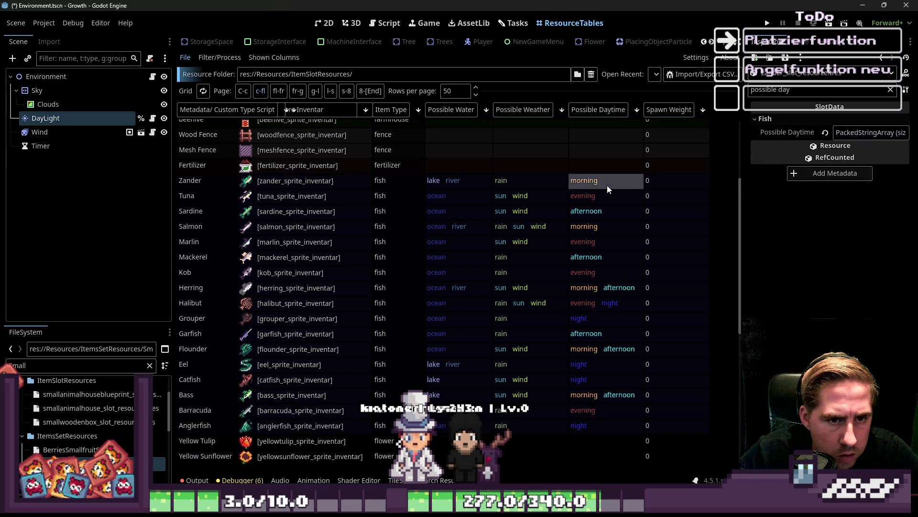
left_click(851, 137)
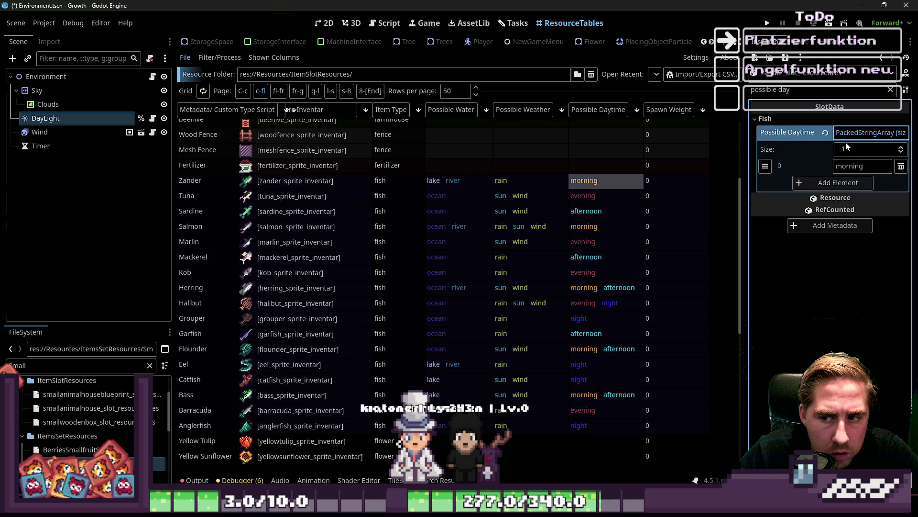
left_click(841, 188)
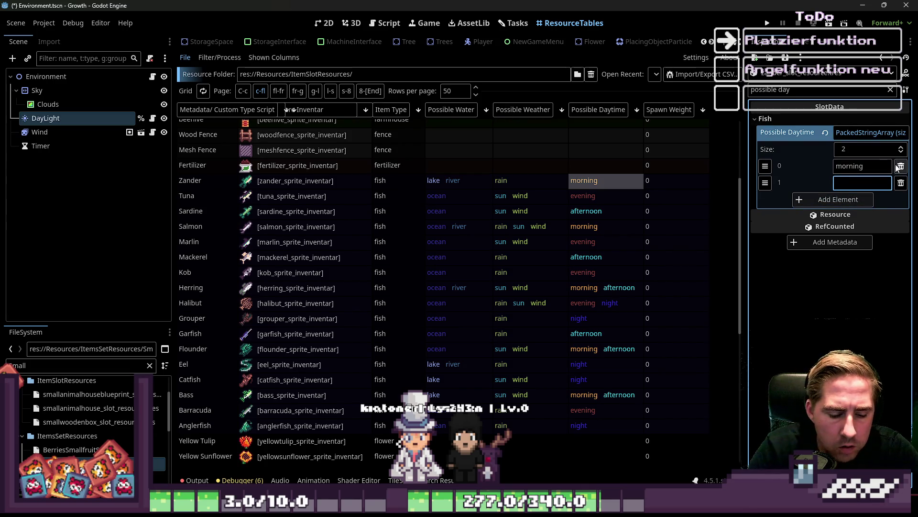
type("n")
type("evening")
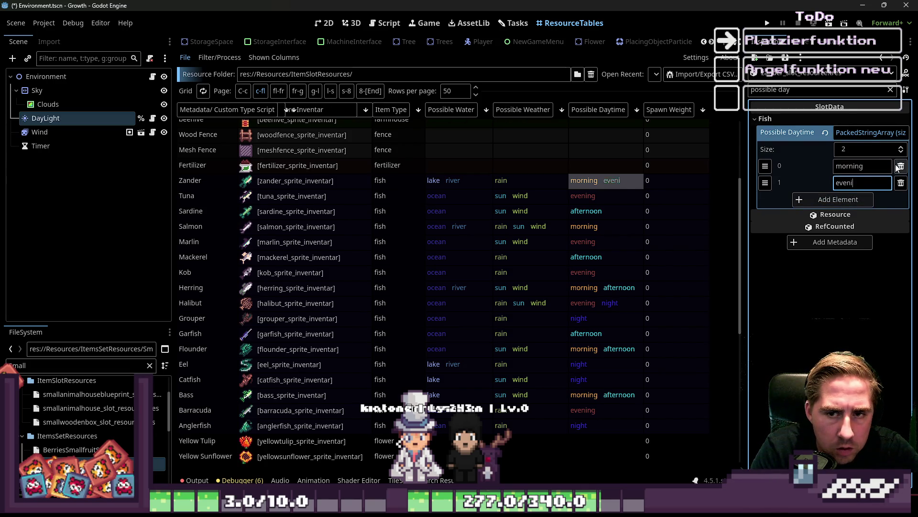
left_click(577, 230)
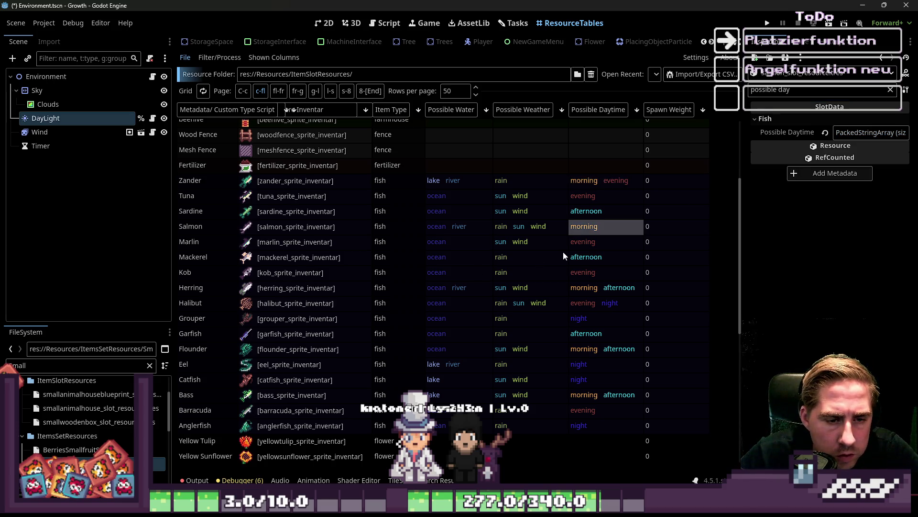
left_click(599, 185)
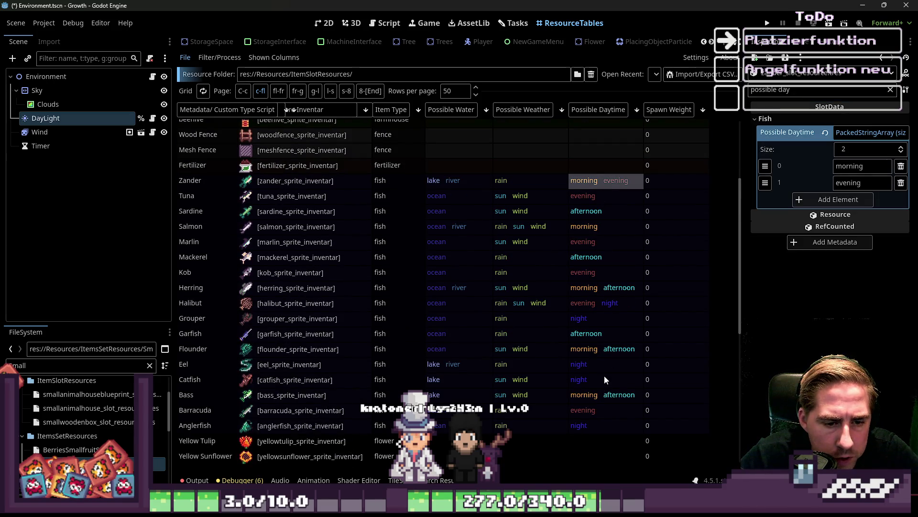
left_click(664, 178)
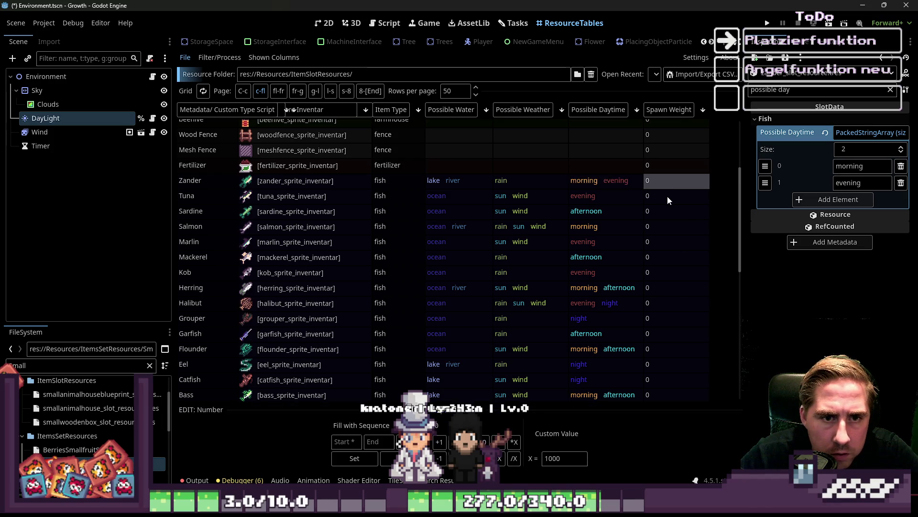